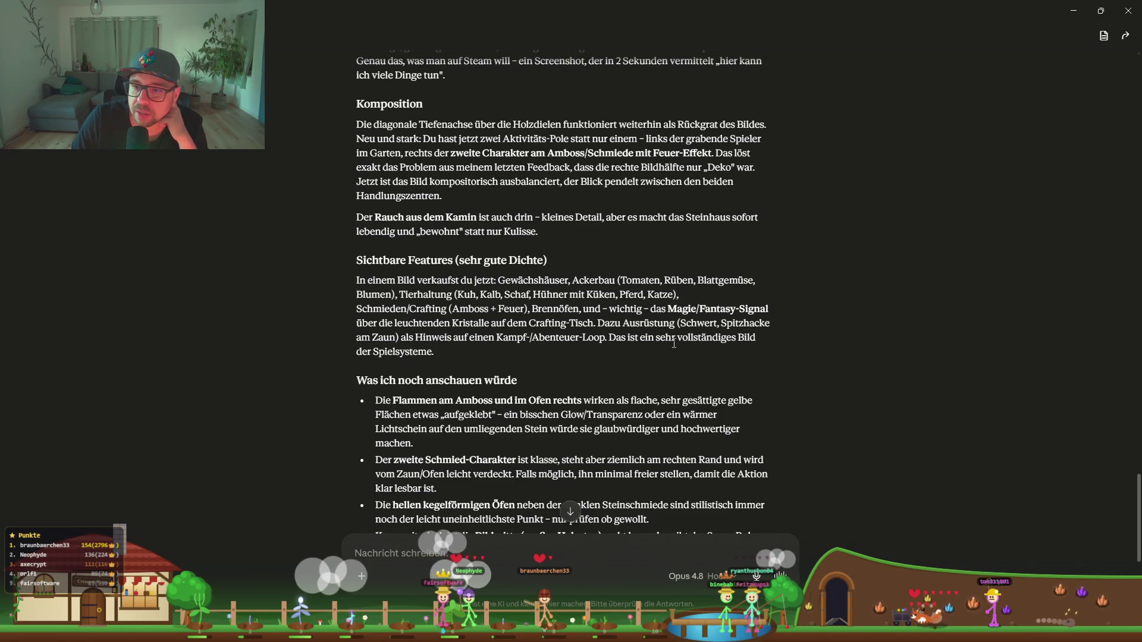
Step: Read through Claude's reply, highlighting the phrases on pasted-on flames, warm glow and 'das gibt der Szene Ruhe'
scroll(440, 351, "down", 2)
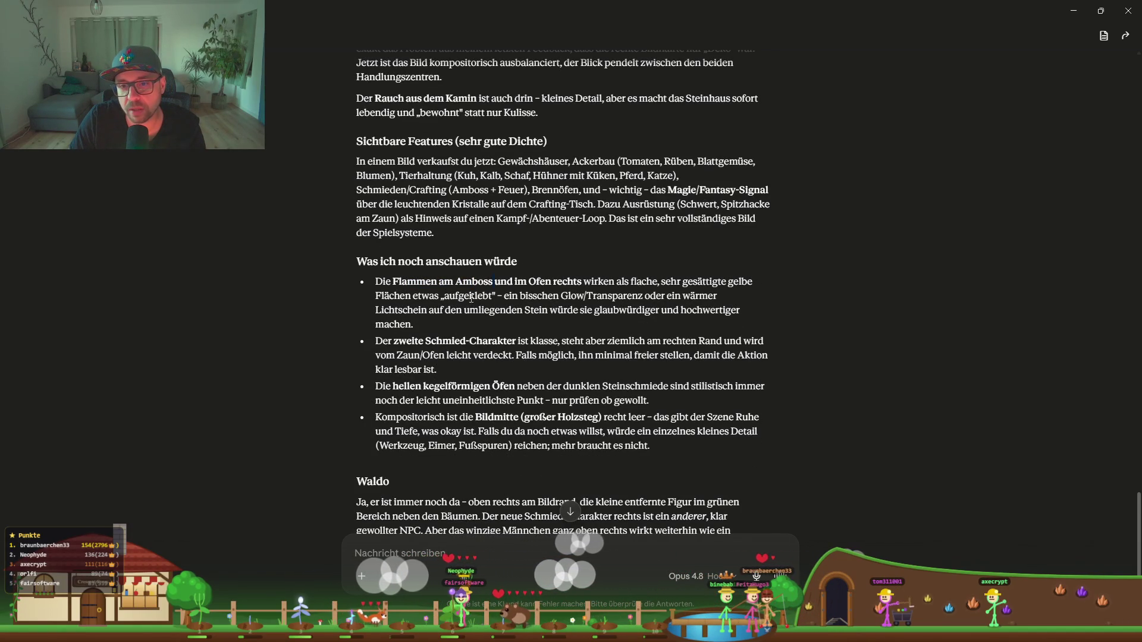
left_click_drag(491, 296, 435, 296)
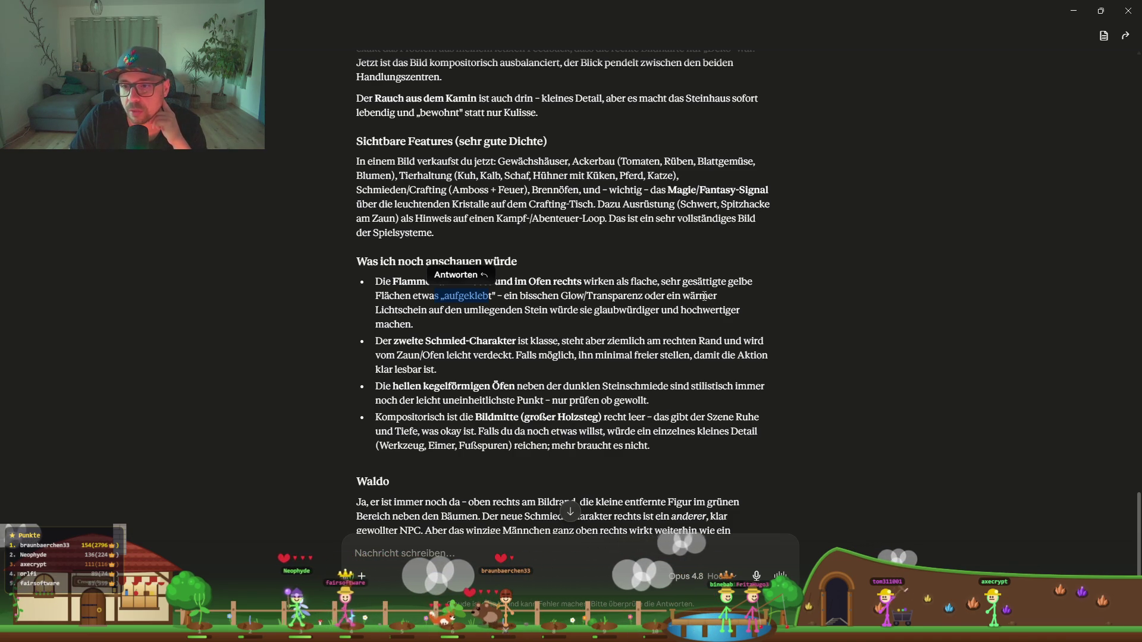
left_click_drag(717, 296, 650, 296)
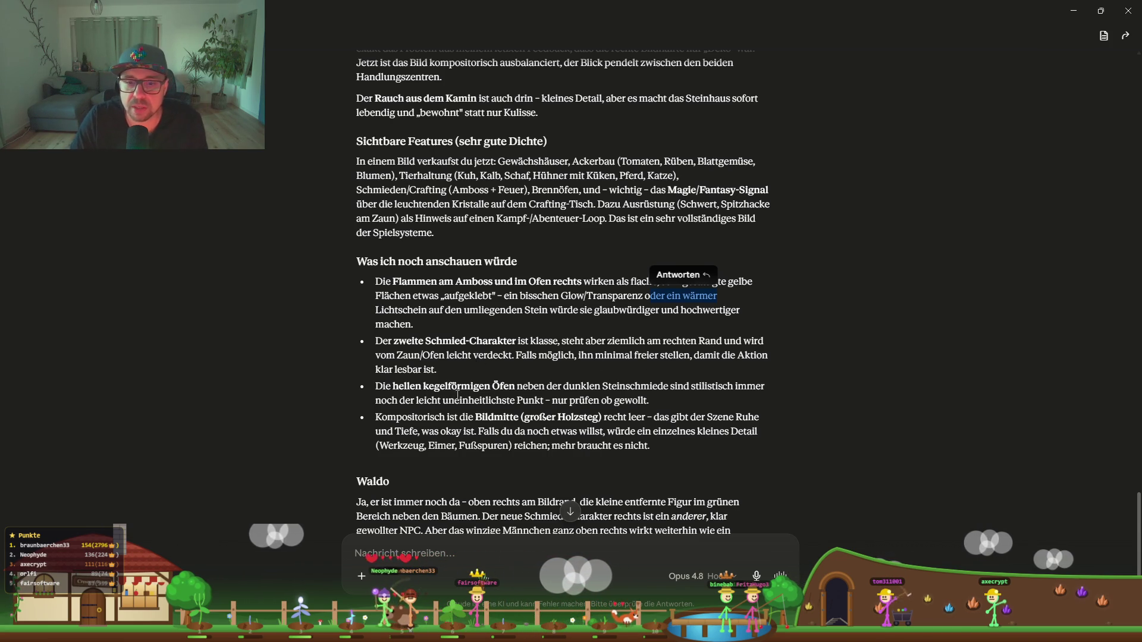
scroll(464, 392, "down", 2)
left_click_drag(517, 269, 528, 268)
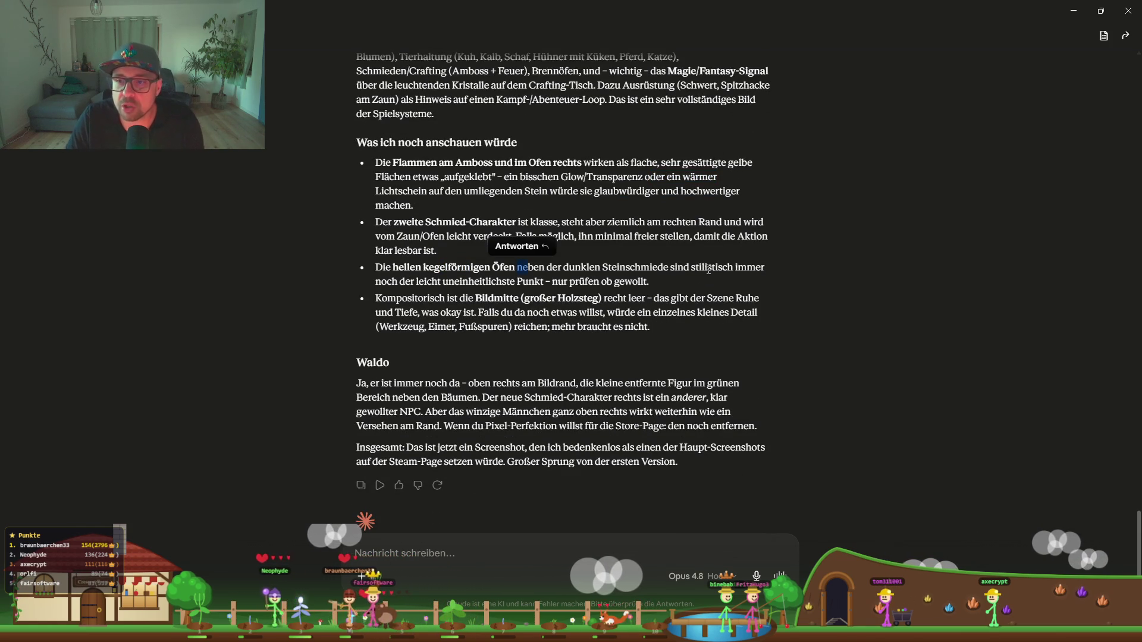
left_click(480, 286)
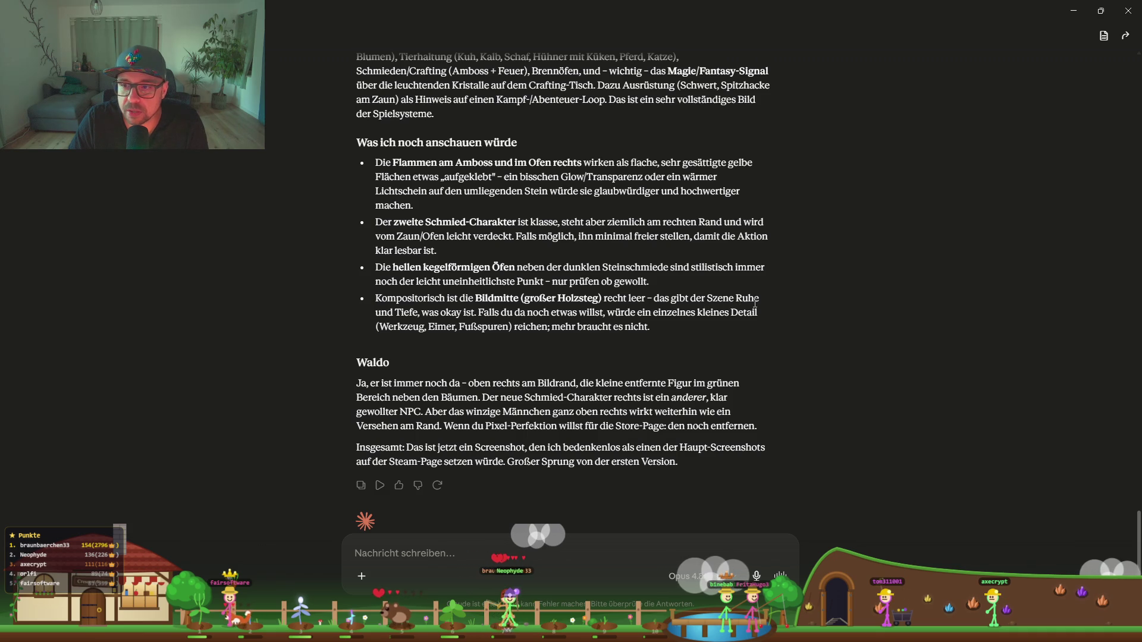
left_click_drag(759, 298, 650, 298)
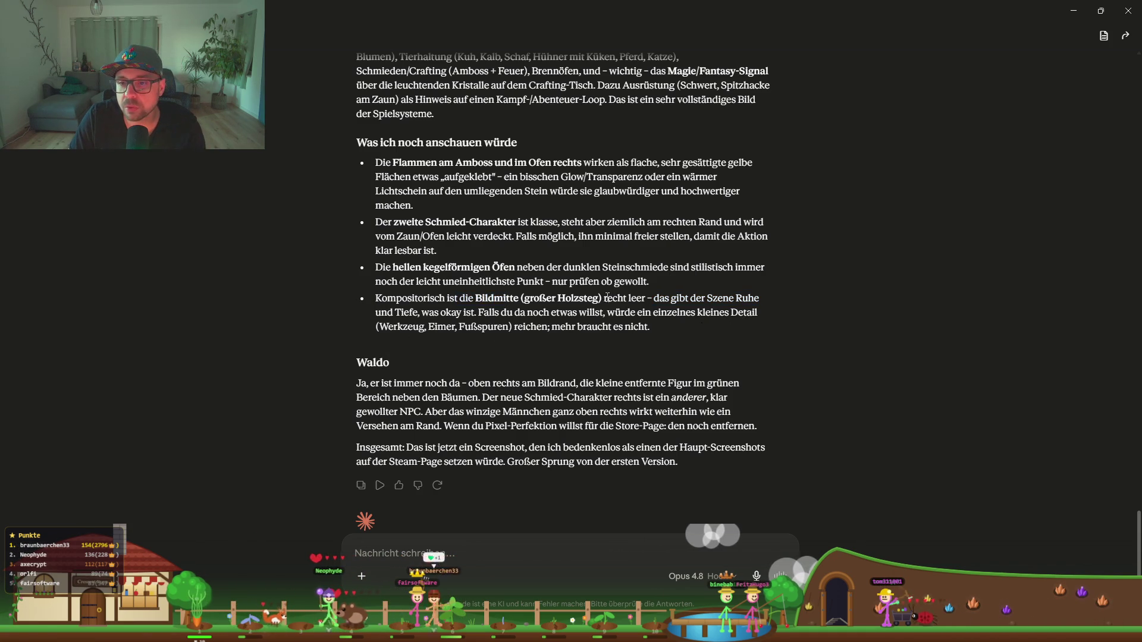
scroll(596, 324, "up", 10)
Step: View the attached Farm_Advanced_8k.png screenshot enlarged, then reread the end of the Waldo paragraph
left_click(767, 283)
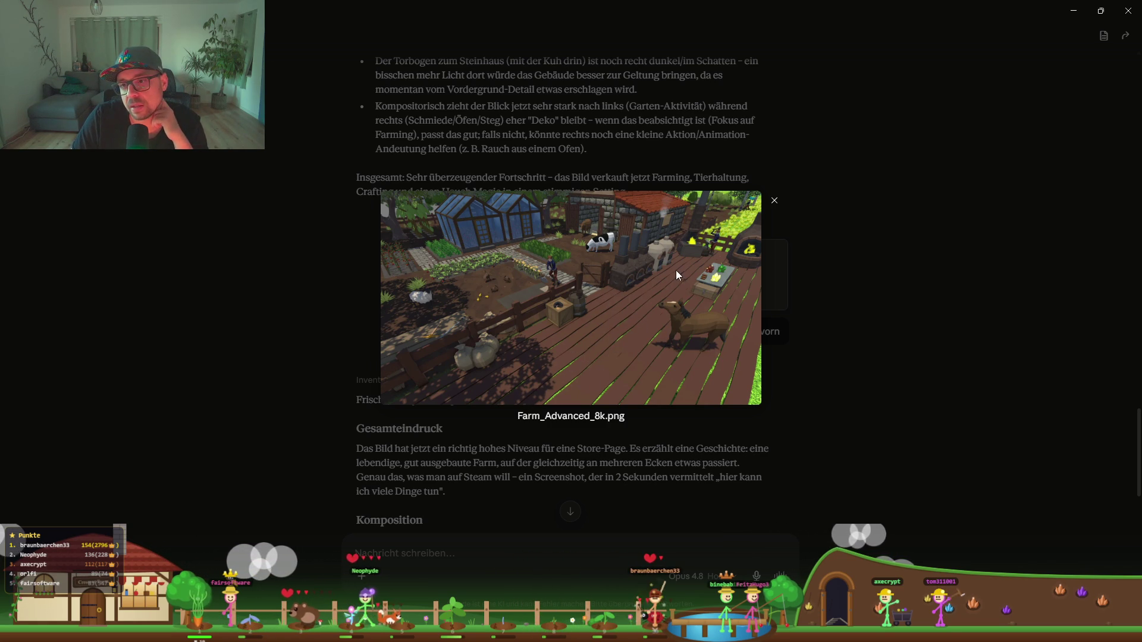
left_click(773, 201)
scroll(540, 311, "down", 15)
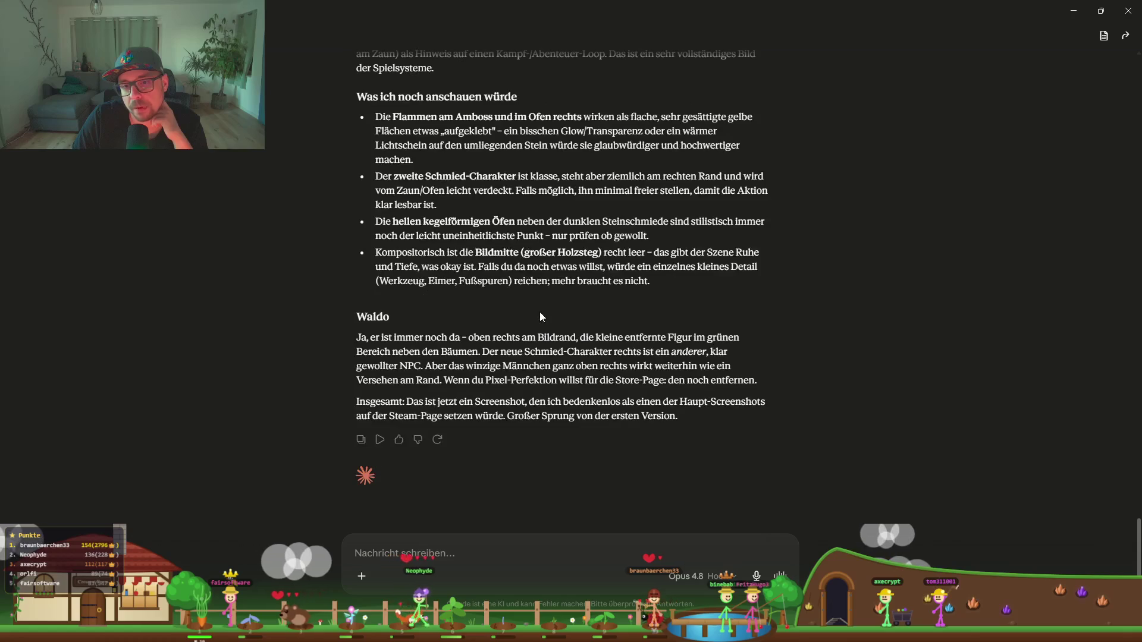
left_click_drag(574, 351, 580, 352)
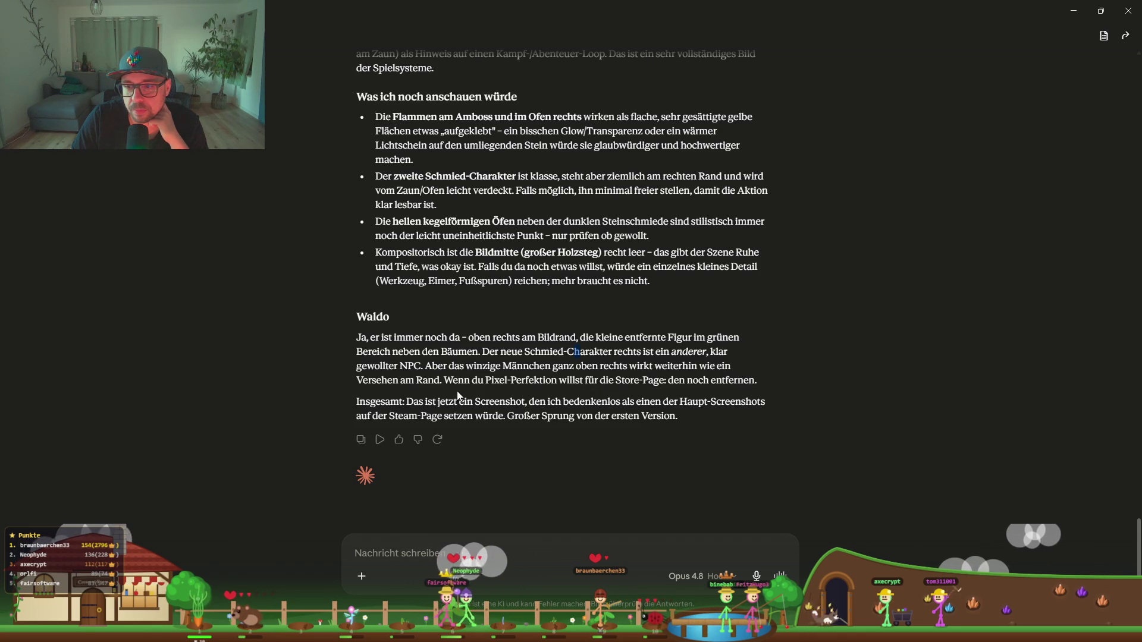
left_click_drag(763, 388, 619, 382)
left_click(563, 399)
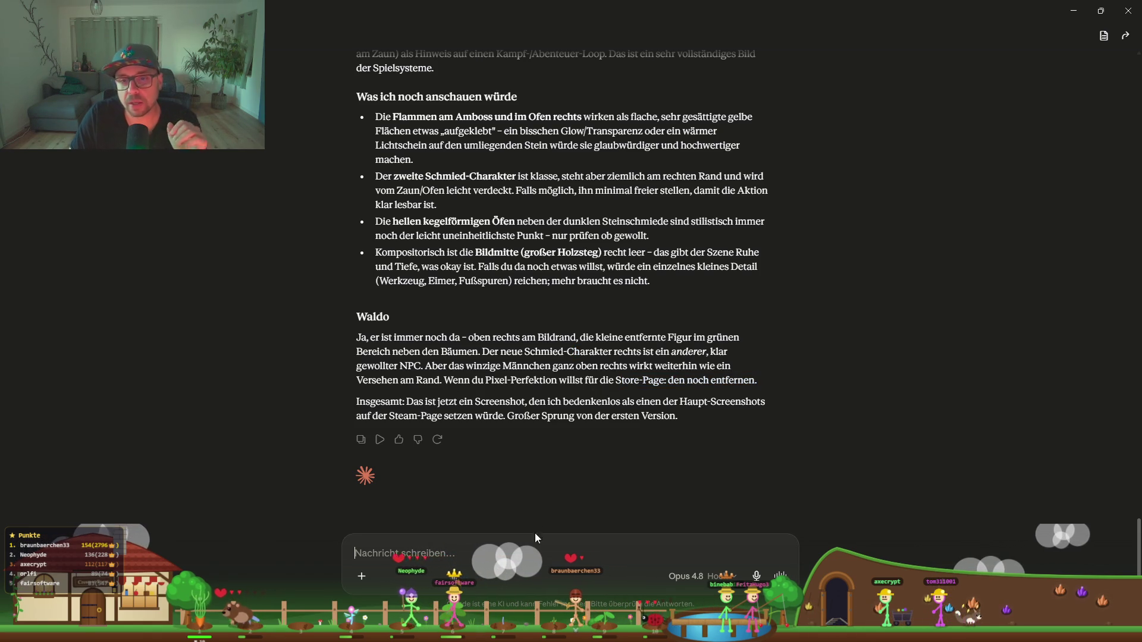
Step: Send the question 'Was koennte ich denn auf den Holzsteg packen?', retyping the mistyped start
type("`was koennte ich de")
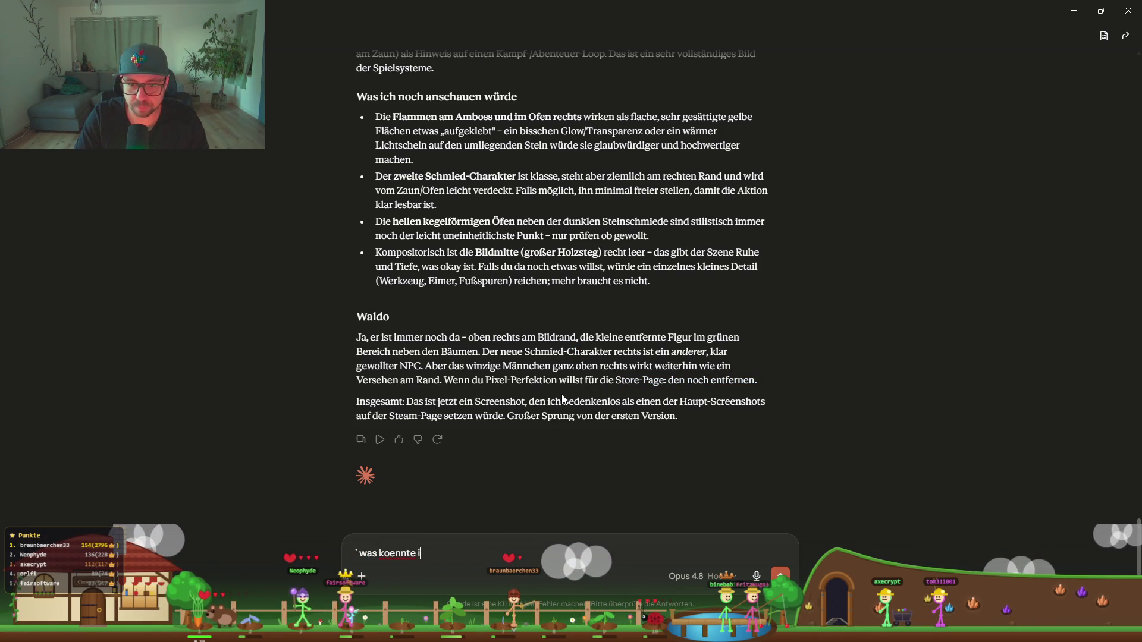
key("ctrl+a")
key("BackSpace")
type("W")
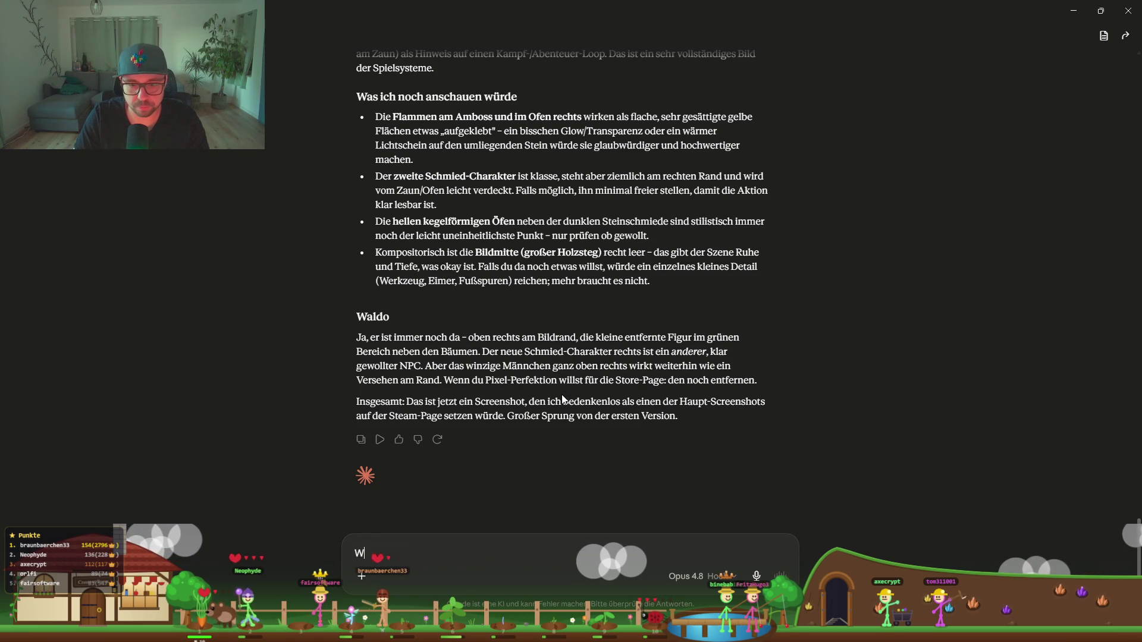
type("as koe")
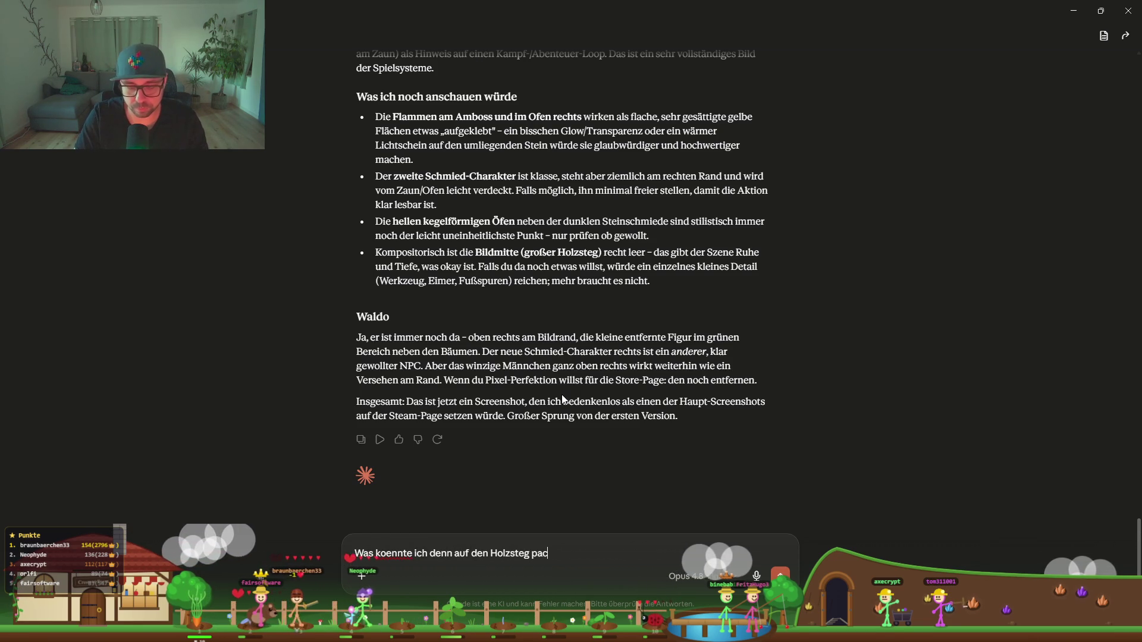
key("Return")
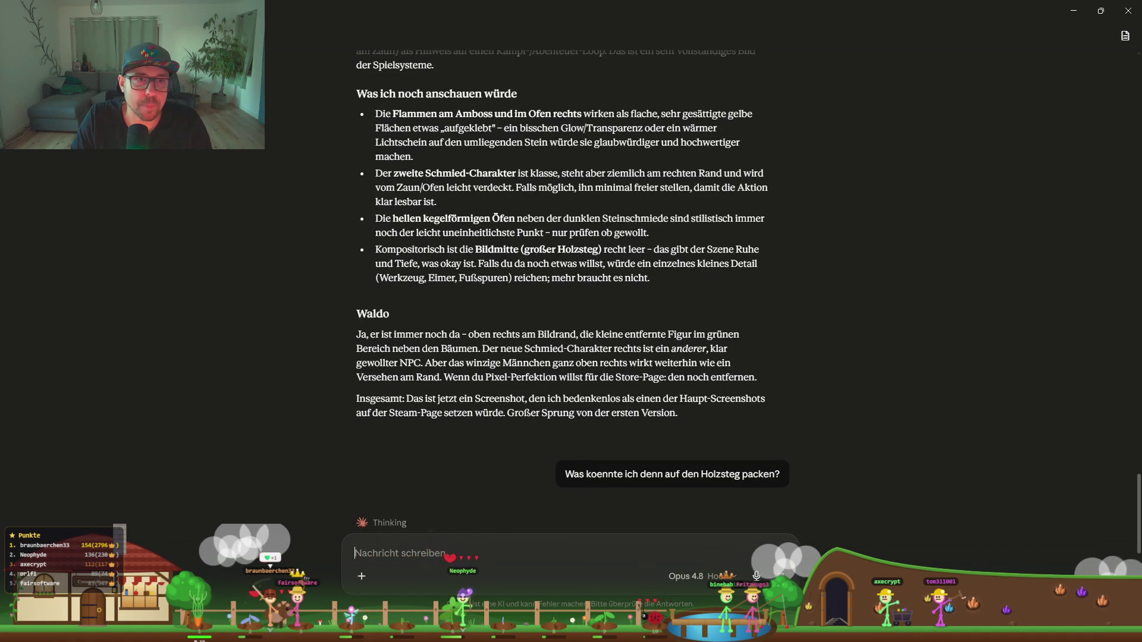
mouse_move(3, 322)
left_click(26, 440)
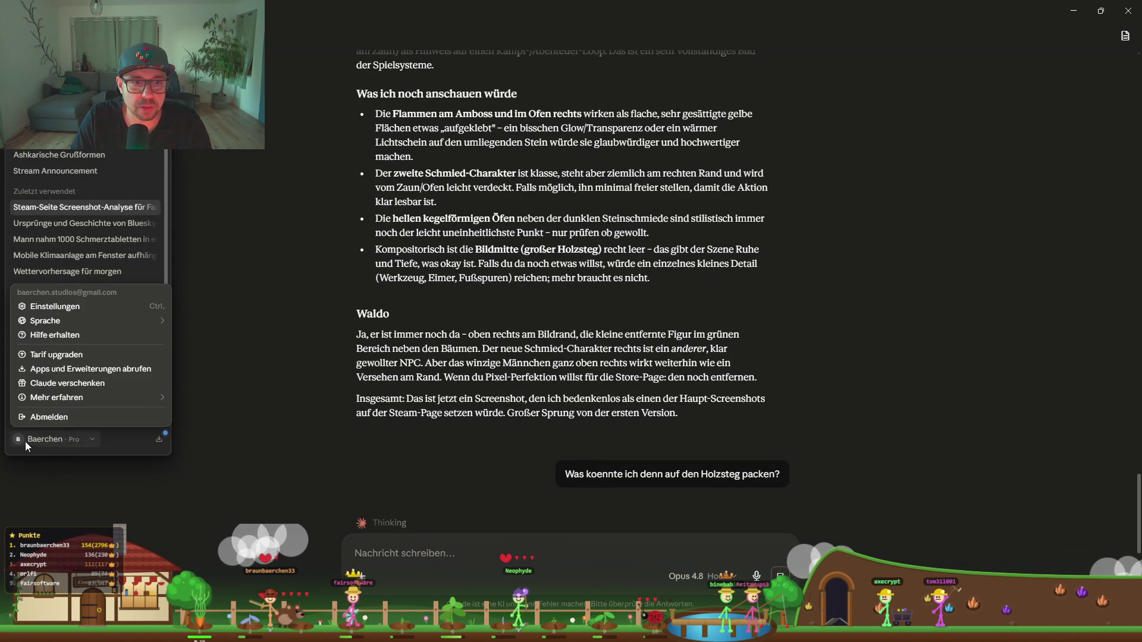
left_click(48, 306)
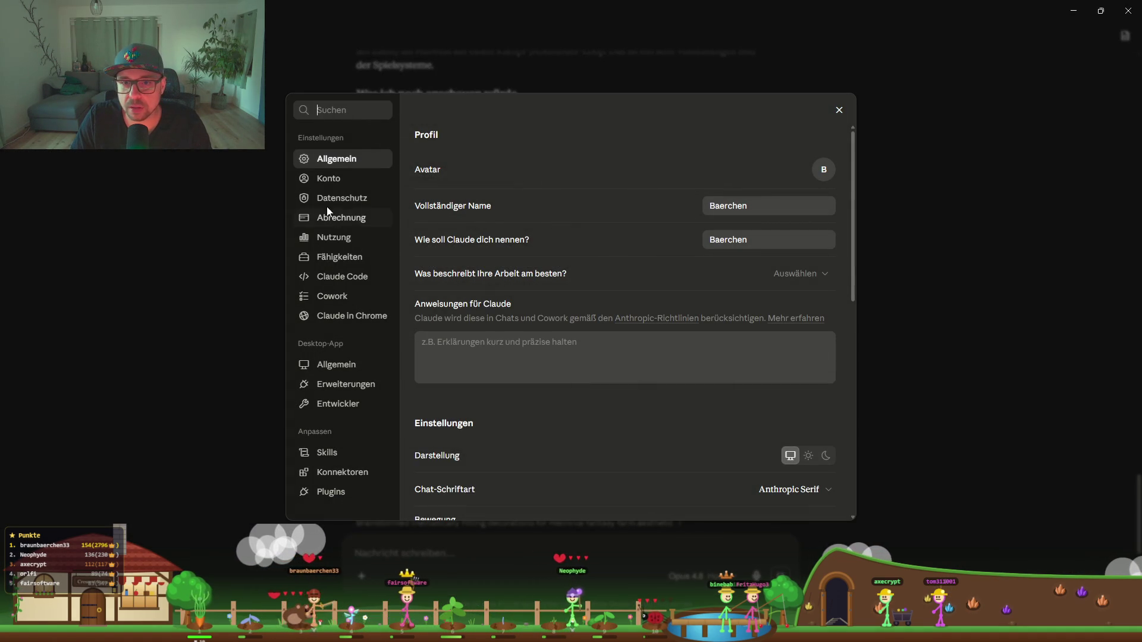
left_click(346, 240)
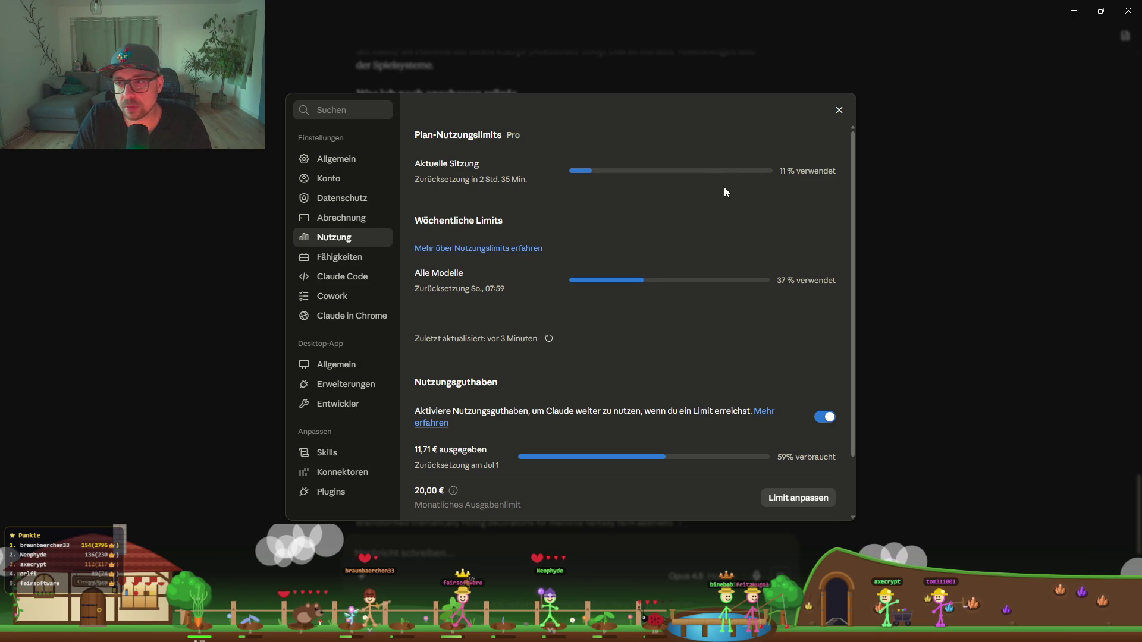
scroll(651, 229, "down", 2)
scroll(642, 241, "up", 2)
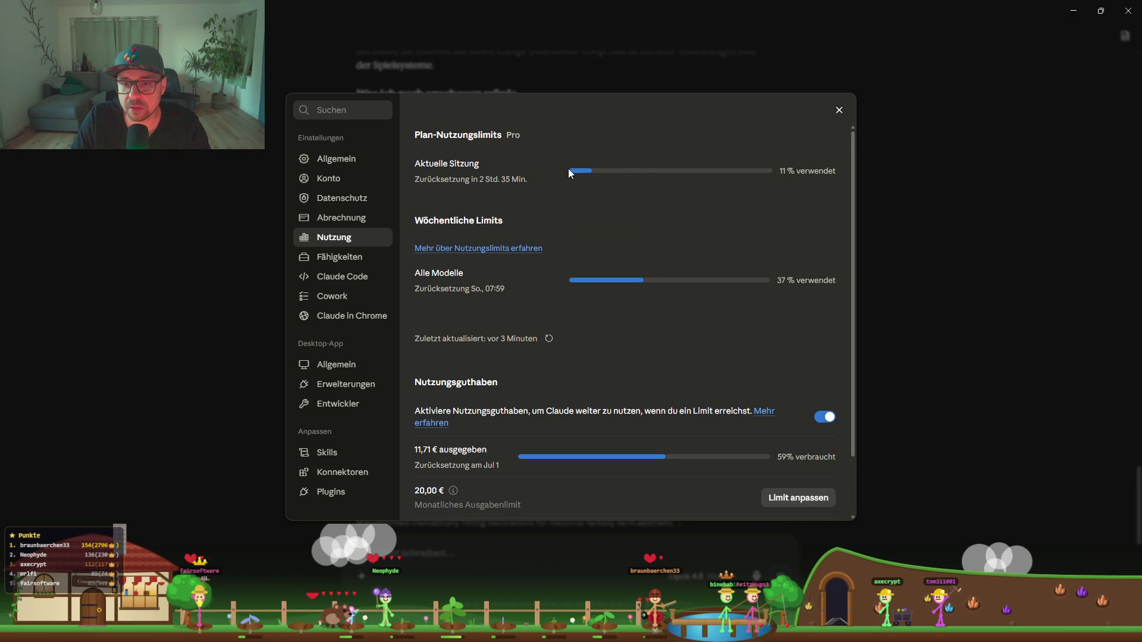
scroll(547, 296, "down", 2)
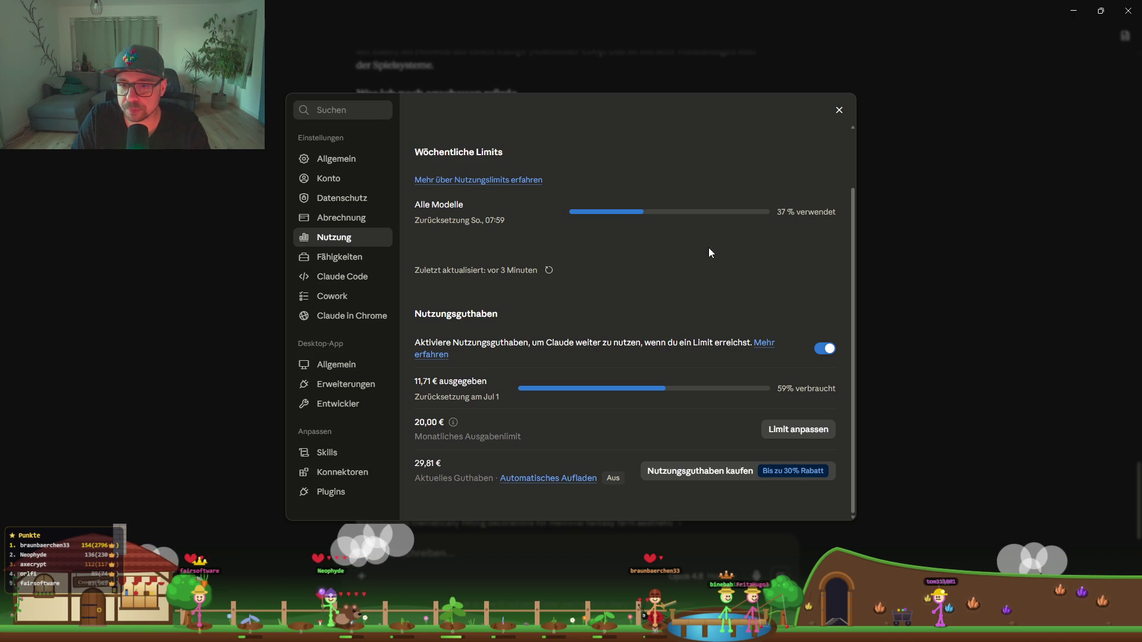
left_click_drag(521, 380, 444, 382)
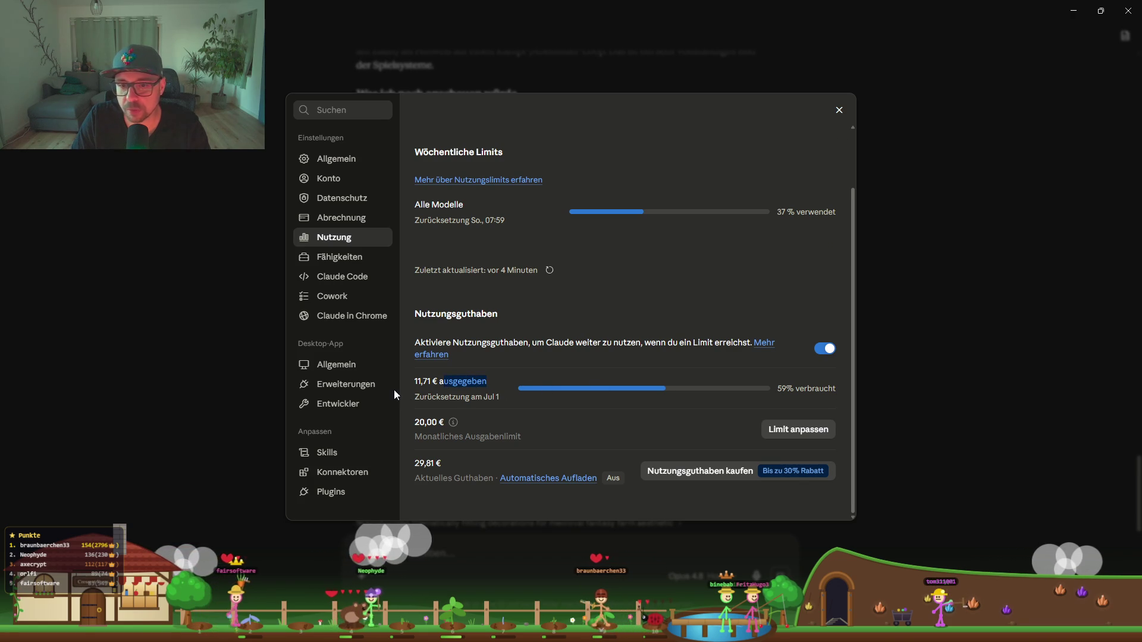
key("Escape")
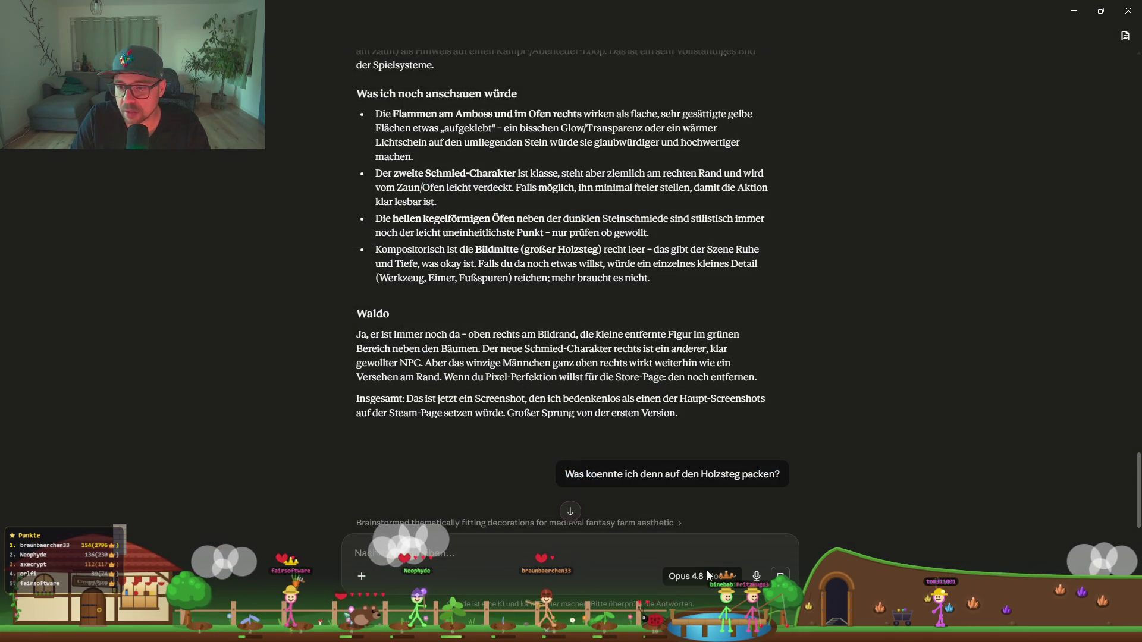
left_click(709, 576)
mouse_move(705, 557)
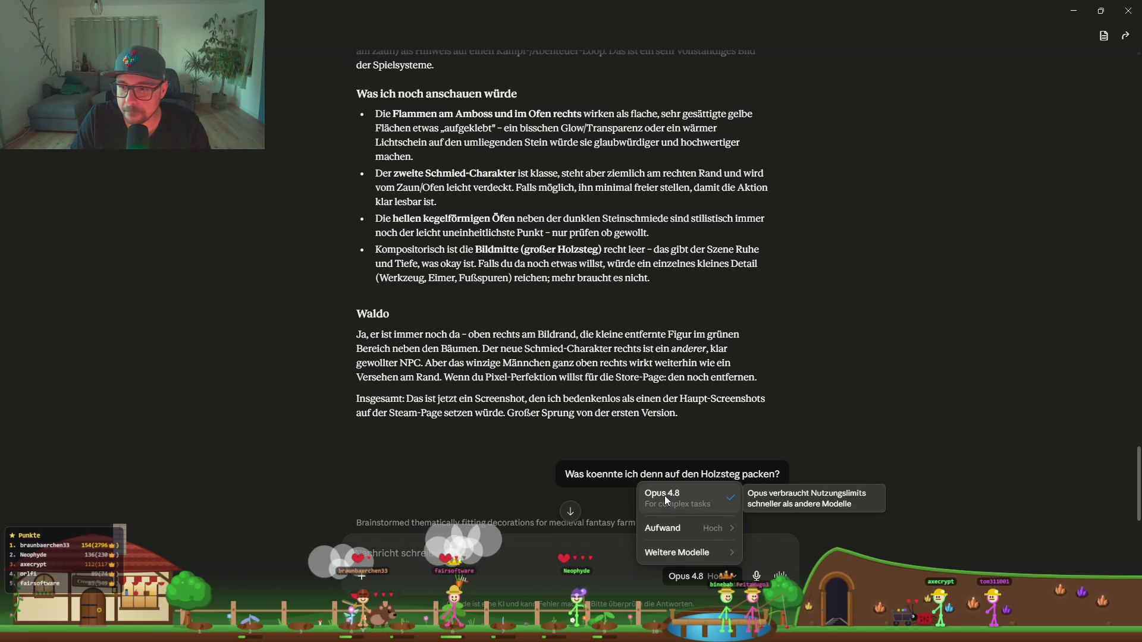
left_click(658, 417)
scroll(568, 437, "down", 10)
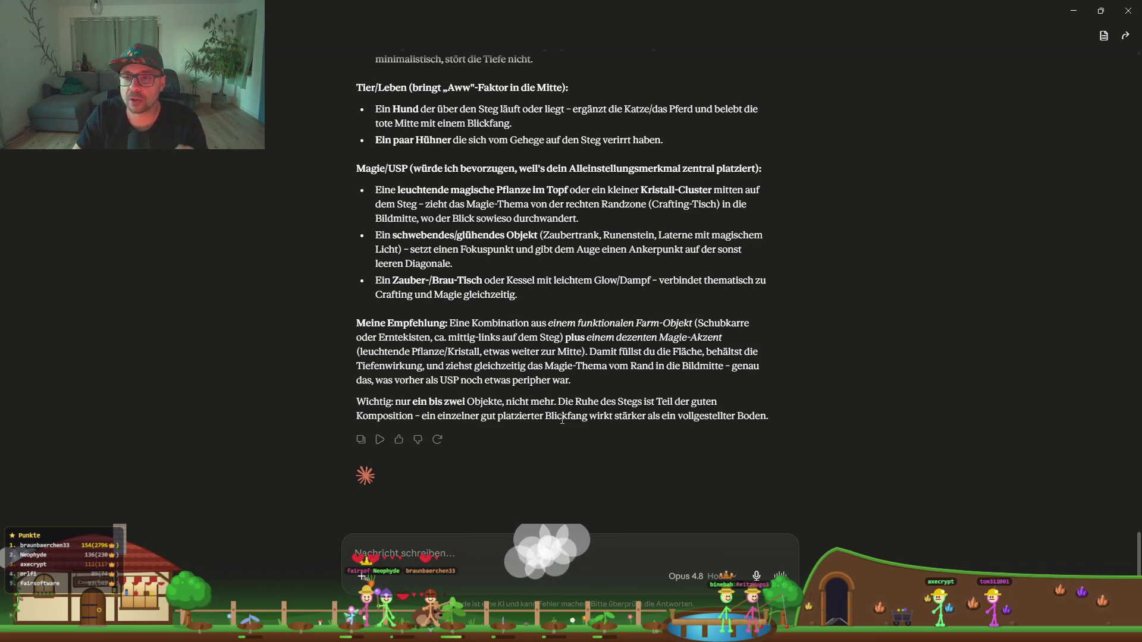
scroll(631, 262, "up", 3)
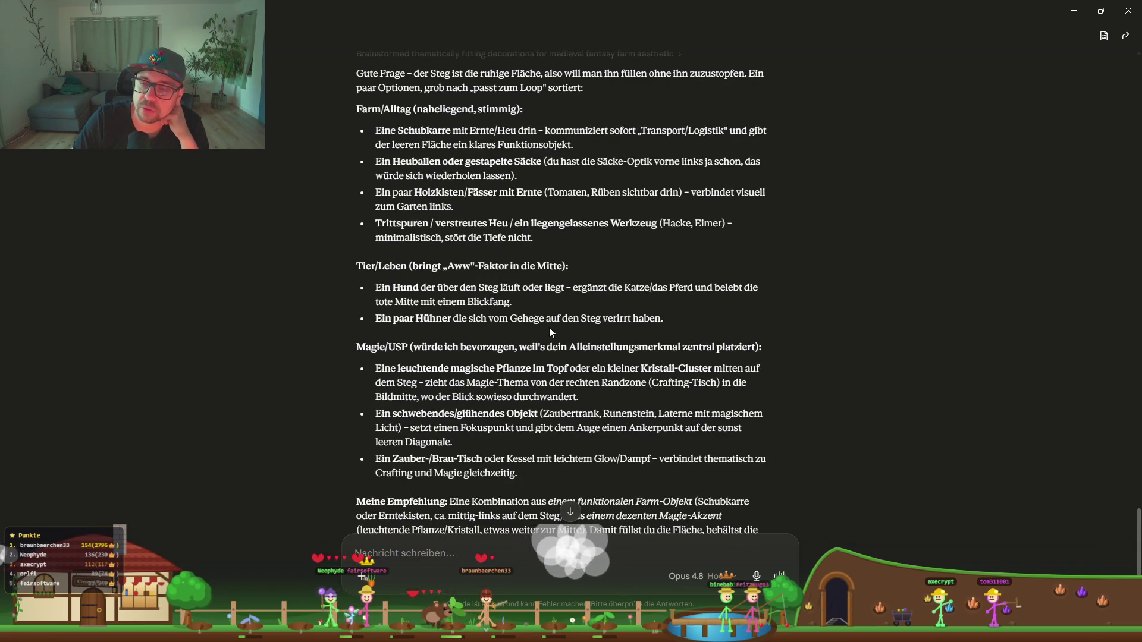
scroll(549, 328, "up", 1)
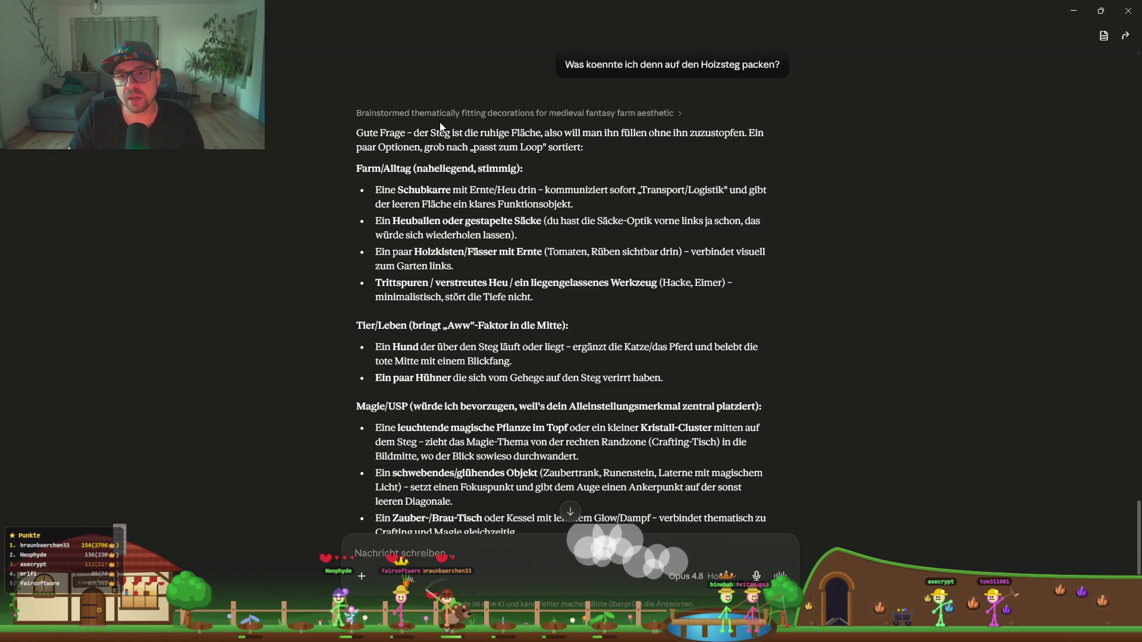
left_click_drag(454, 195, 403, 191)
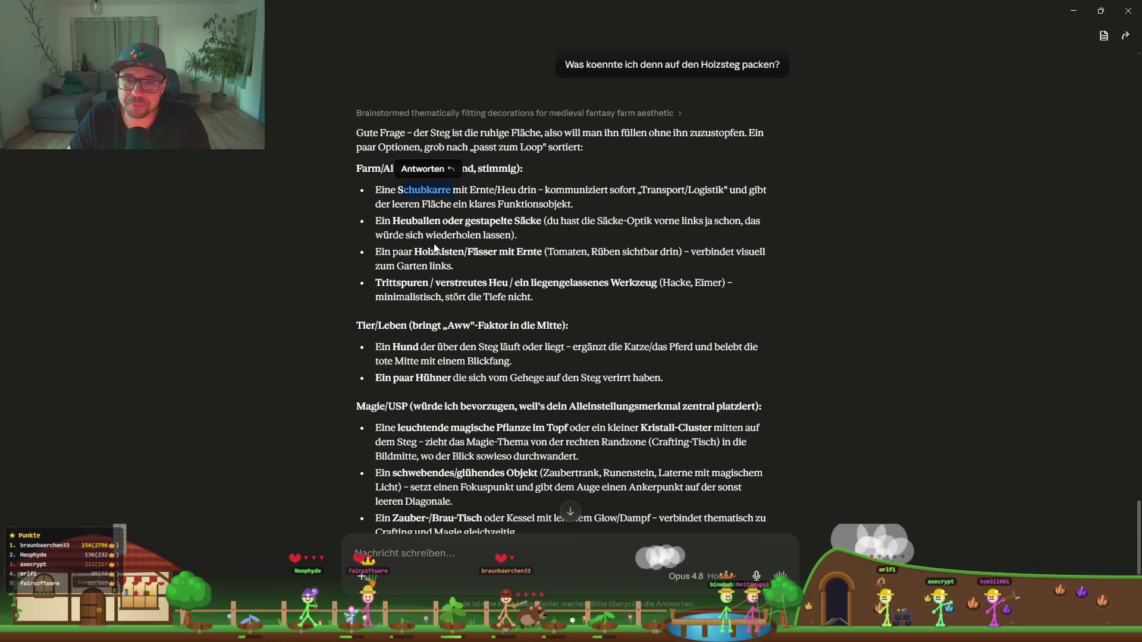
left_click_drag(433, 223, 678, 223)
left_click(621, 232)
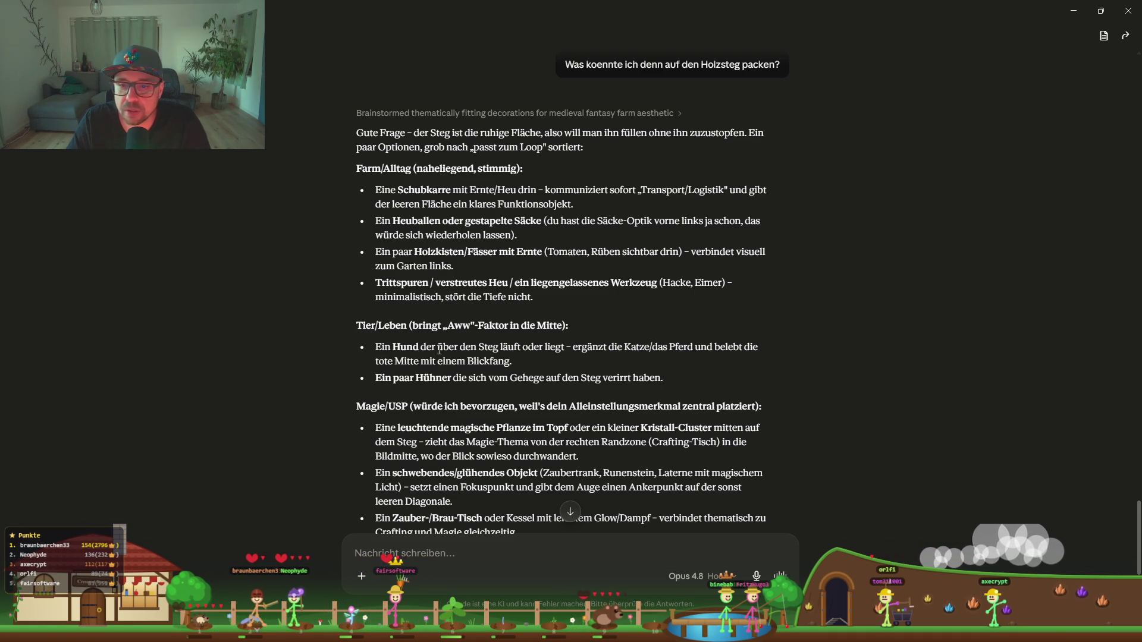
mouse_move(494, 352)
left_mouse_down()
mouse_move(514, 351)
mouse_move(375, 347)
left_mouse_up()
left_click(646, 352)
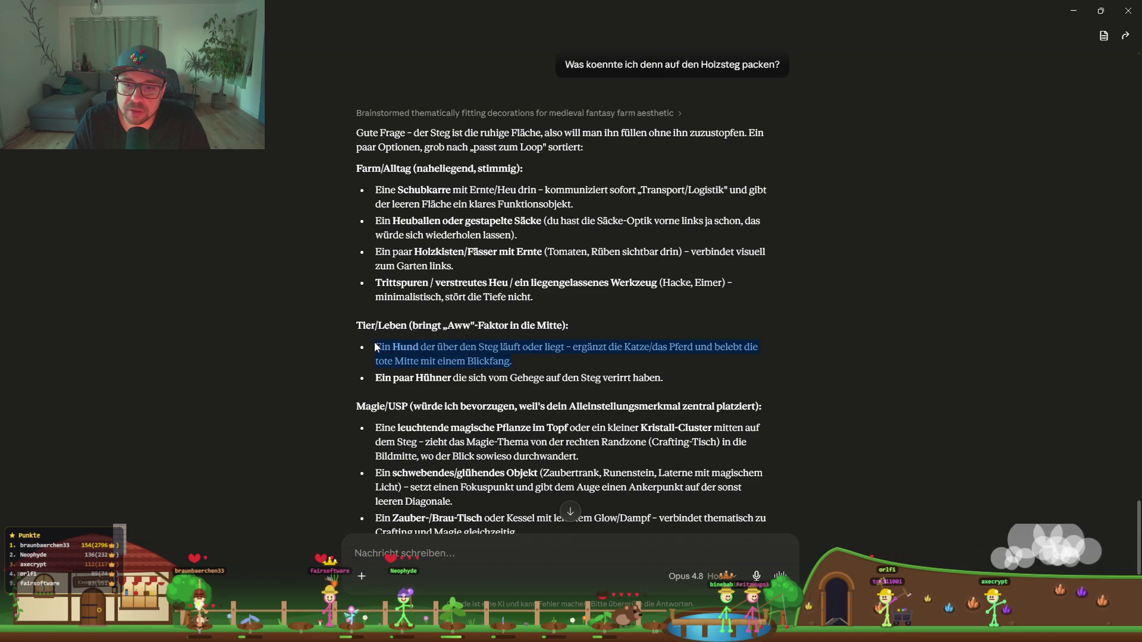
scroll(455, 507, "down", 2)
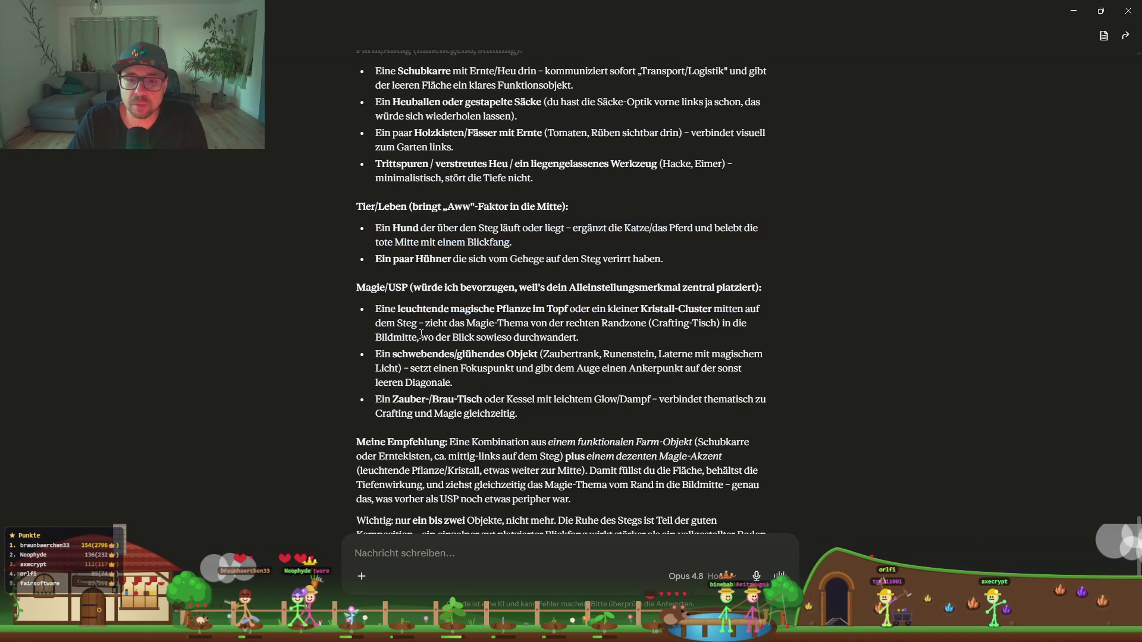
scroll(556, 354, "down", 2)
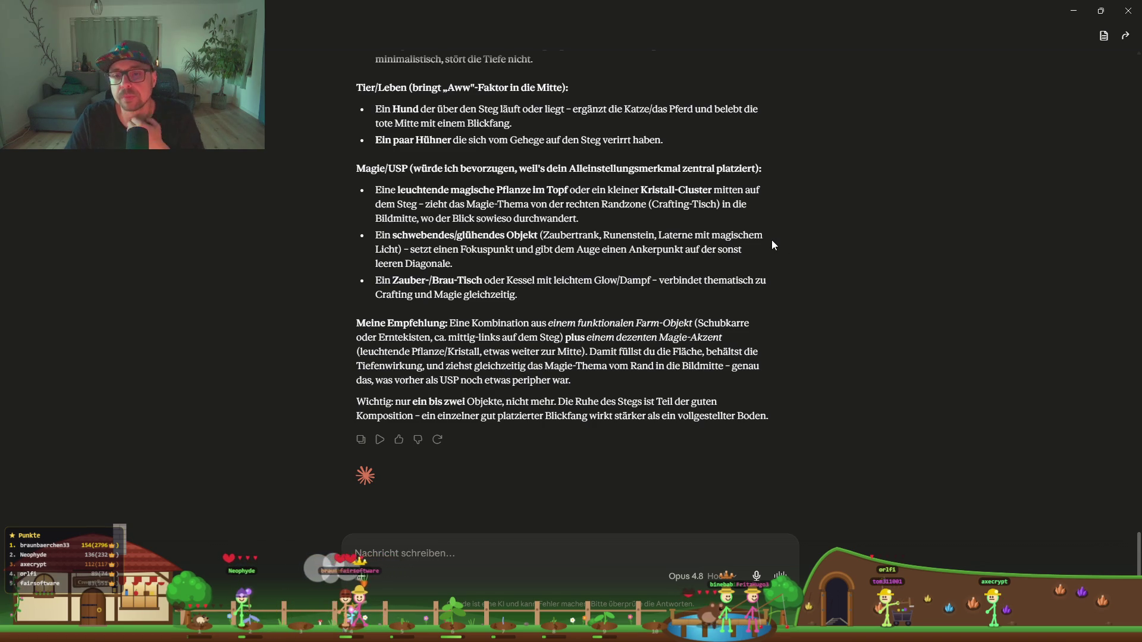
left_click(1077, 10)
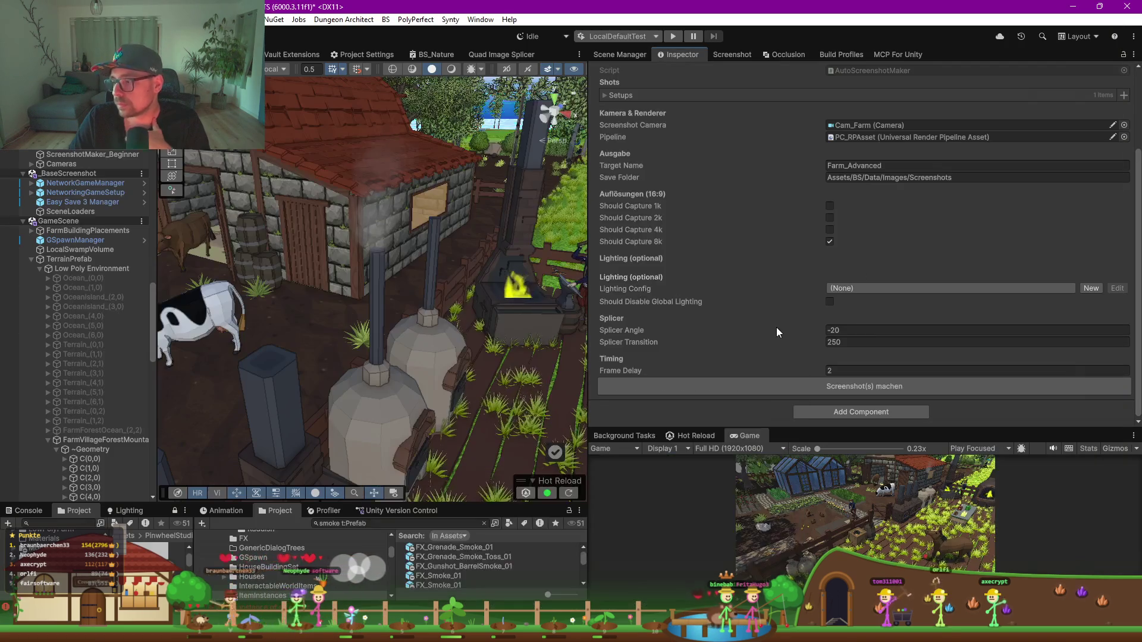
Step: Search the Project for 'dog', drag the _DogHelper prefab into the Scene and select it
left_click_drag(468, 503, 464, 364)
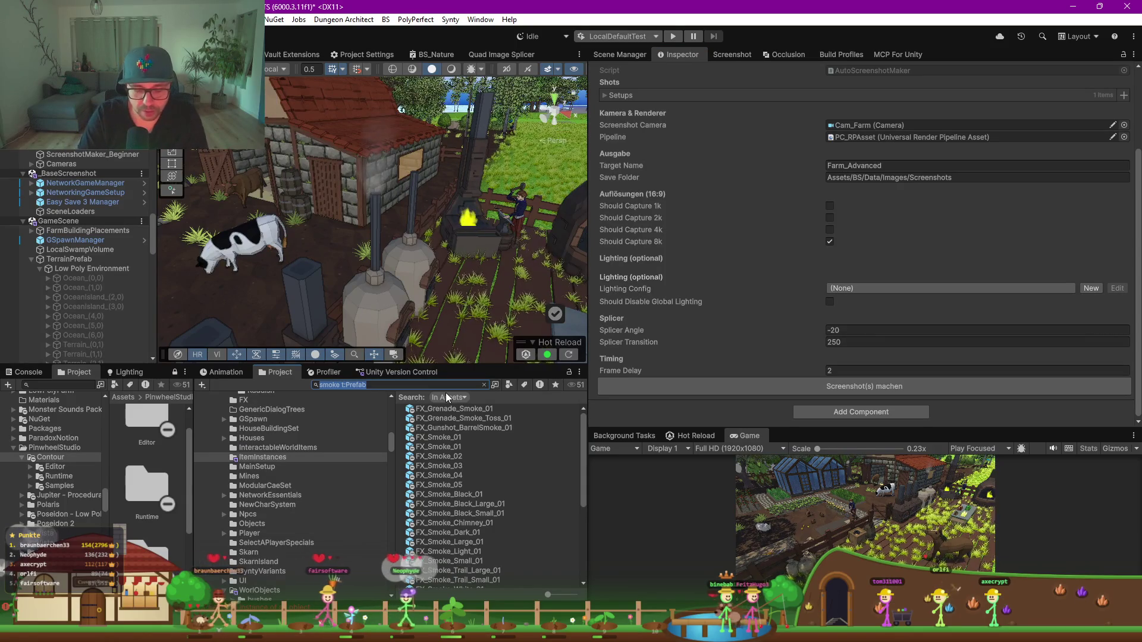
type("dog")
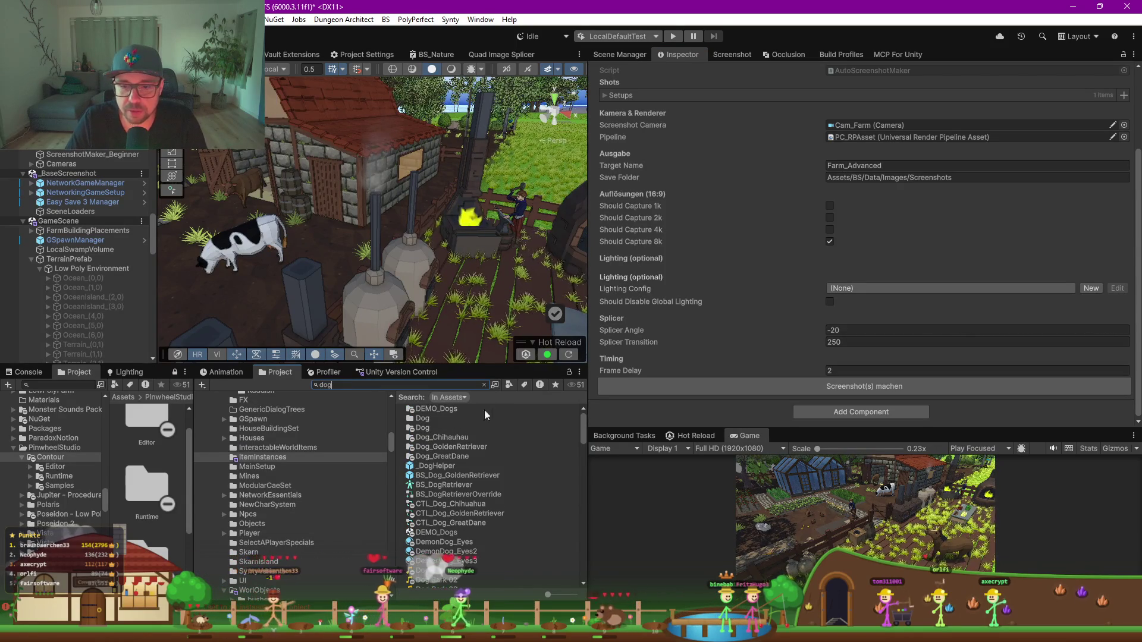
mouse_move(433, 466)
left_mouse_down()
mouse_move(417, 380)
mouse_move(443, 309)
left_mouse_up()
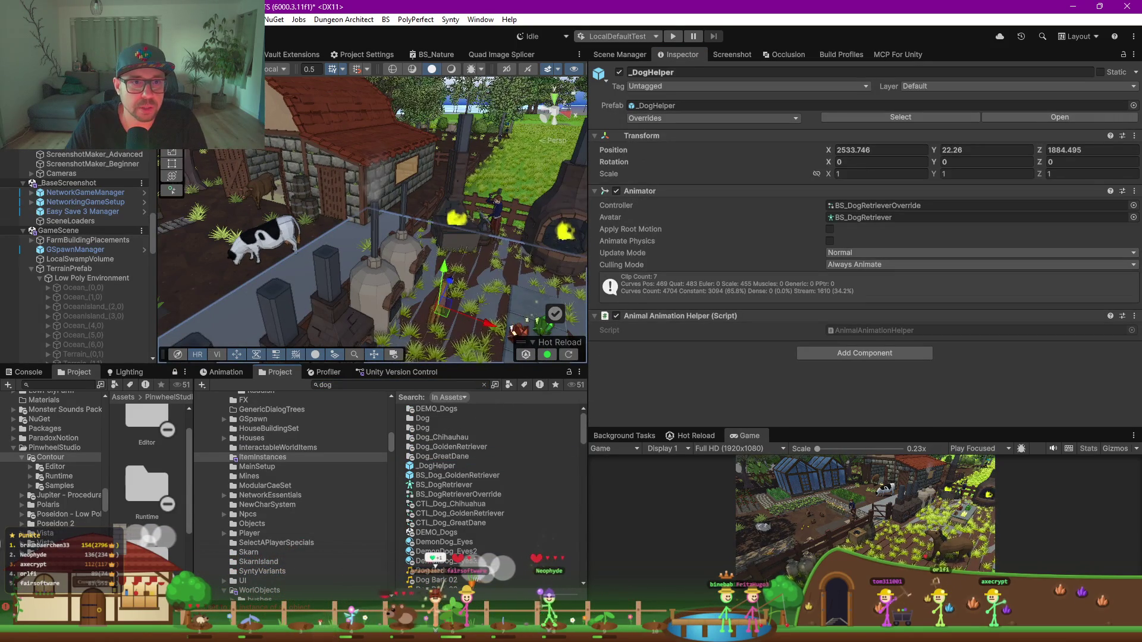
left_click(375, 169)
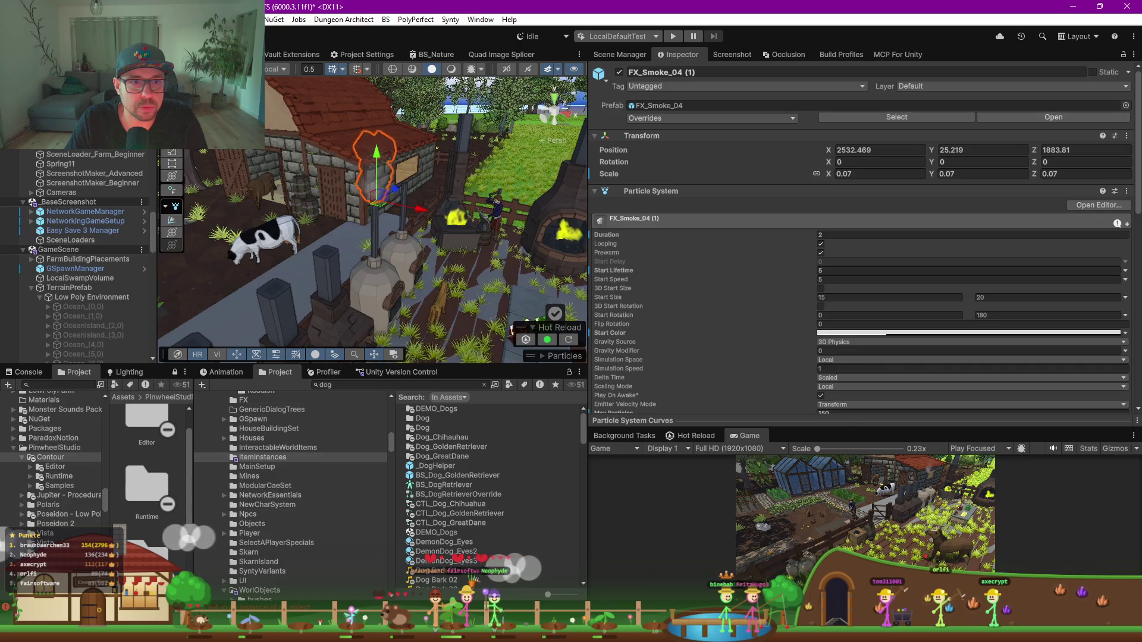
left_click(466, 294)
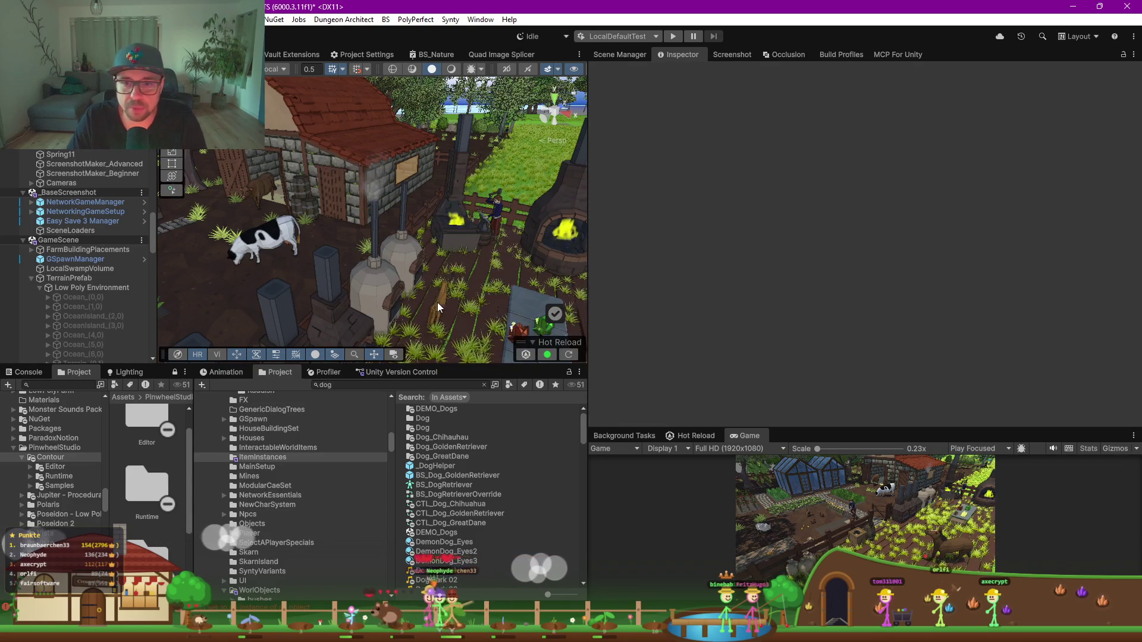
left_click(434, 301)
Step: Move the dog into the crop field at X 2534.541, Y 22.21, Z 1875.785
left_click_drag(455, 308, 411, 212)
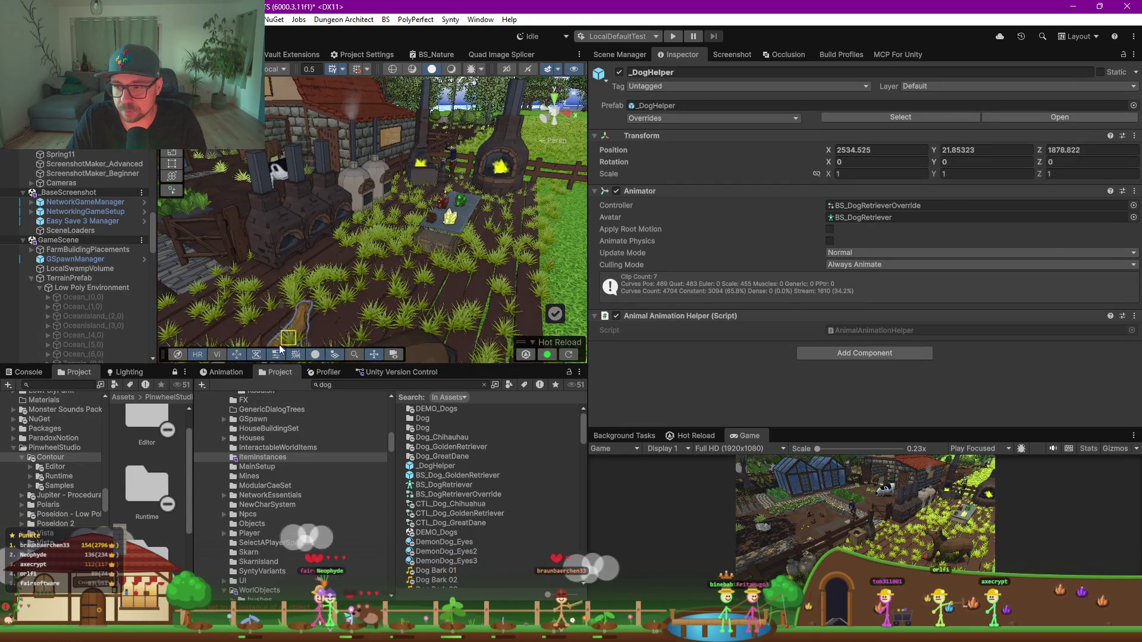
mouse_move(284, 345)
left_mouse_down()
mouse_move(434, 277)
mouse_move(428, 241)
left_mouse_up()
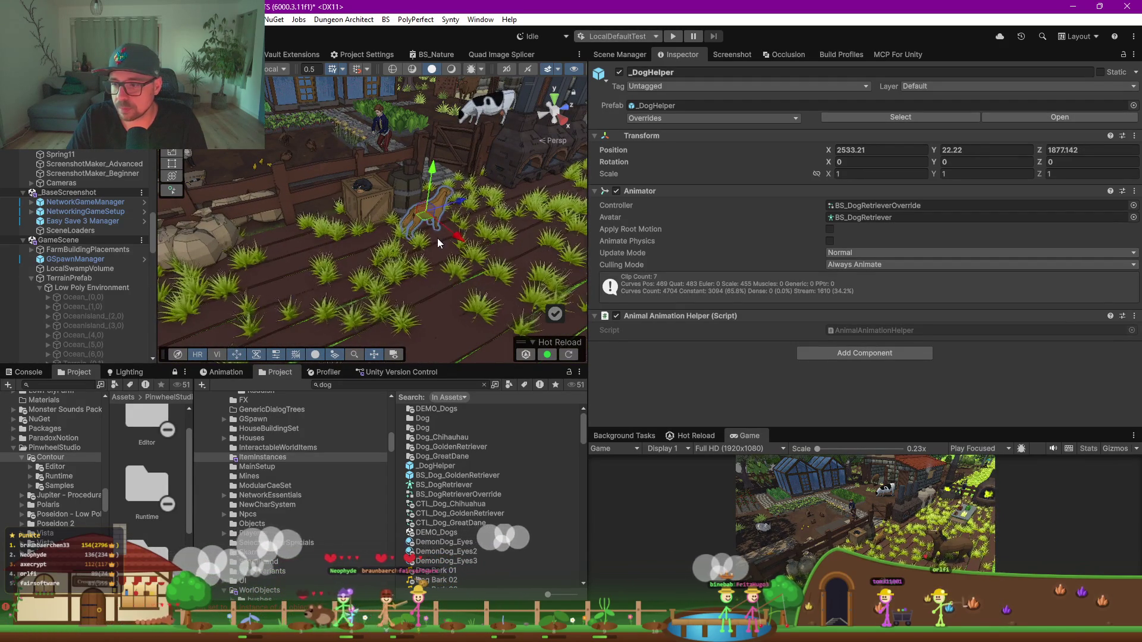
scroll(426, 219, "down", 6)
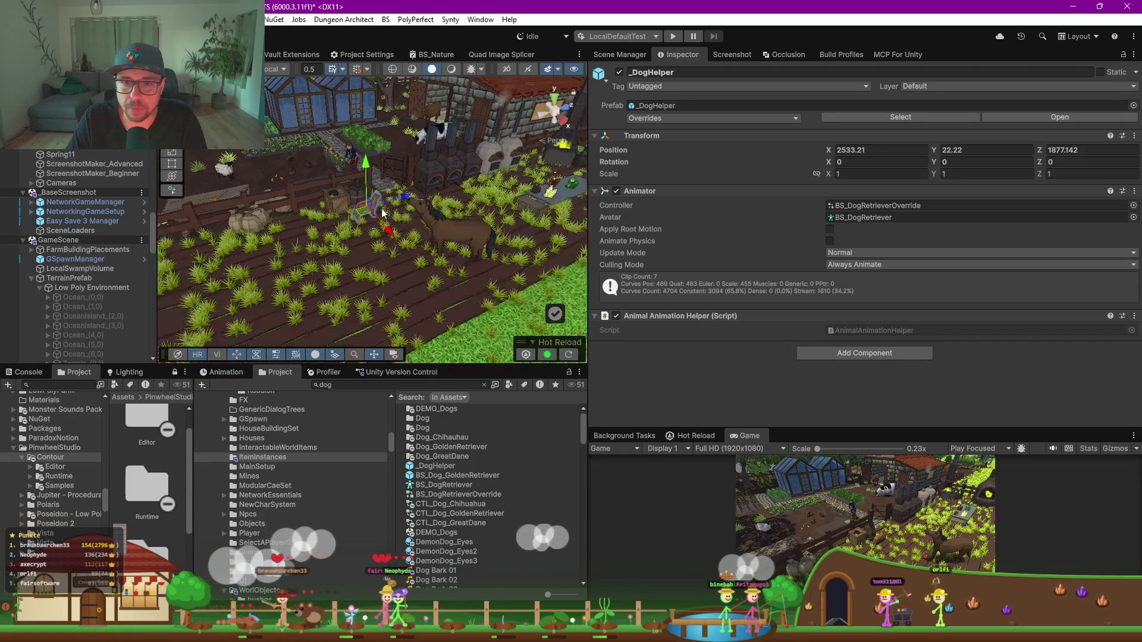
mouse_move(359, 250)
left_mouse_down()
mouse_move(337, 281)
mouse_move(344, 203)
left_mouse_up()
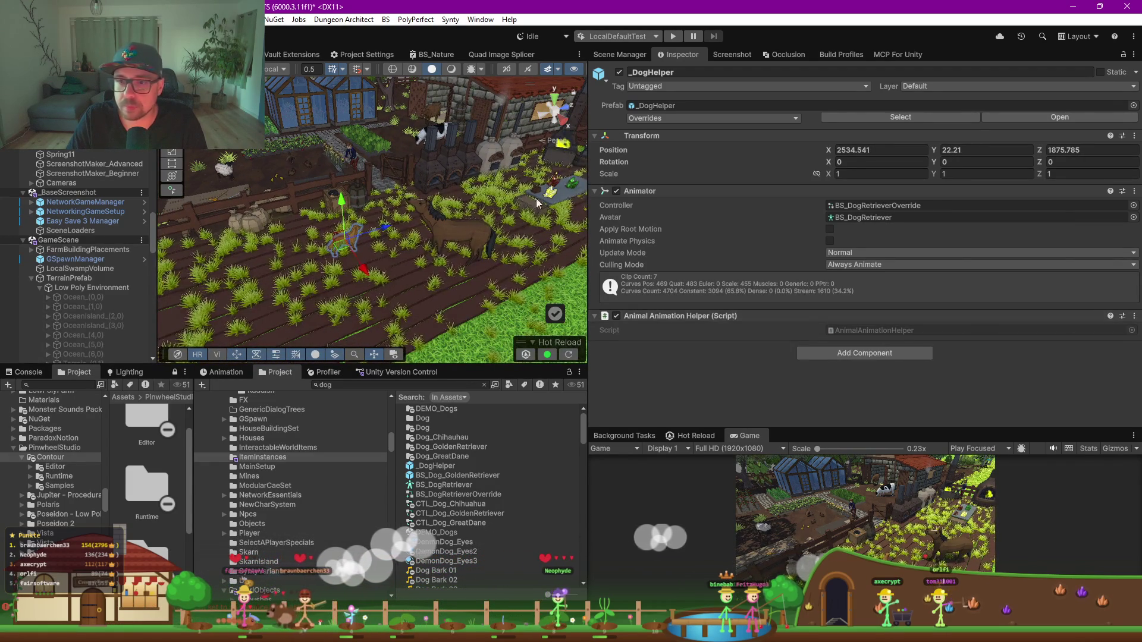
left_click(834, 355)
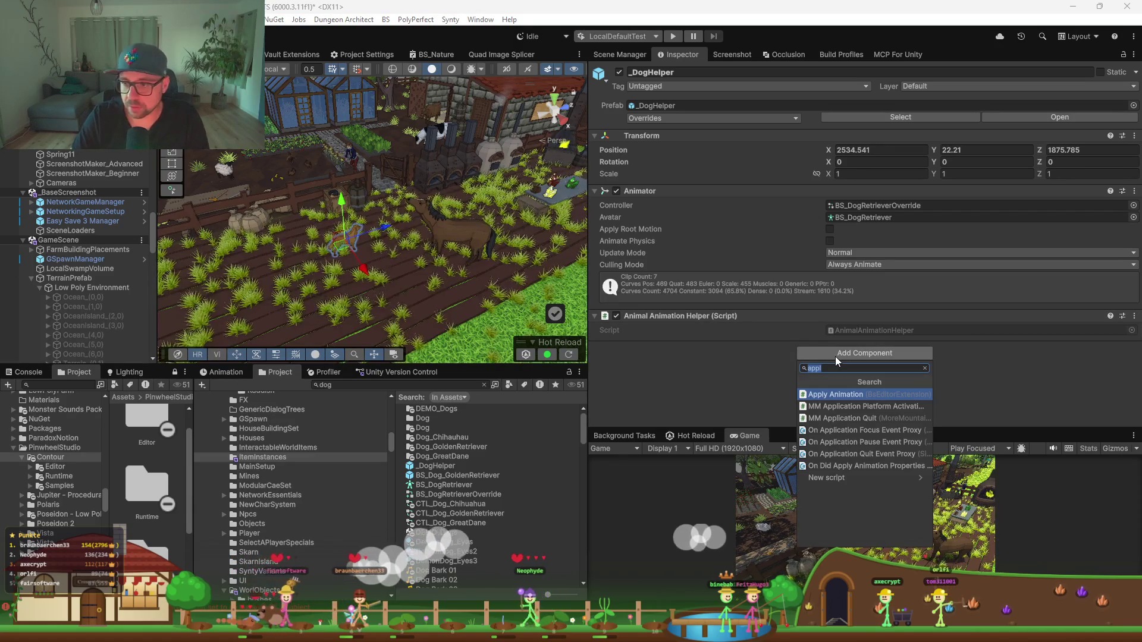
Step: Add an Apply Animation component to the dog and apply frame 18 of Dog_GoldenRetriever_Happy
key("Return")
left_click(841, 359)
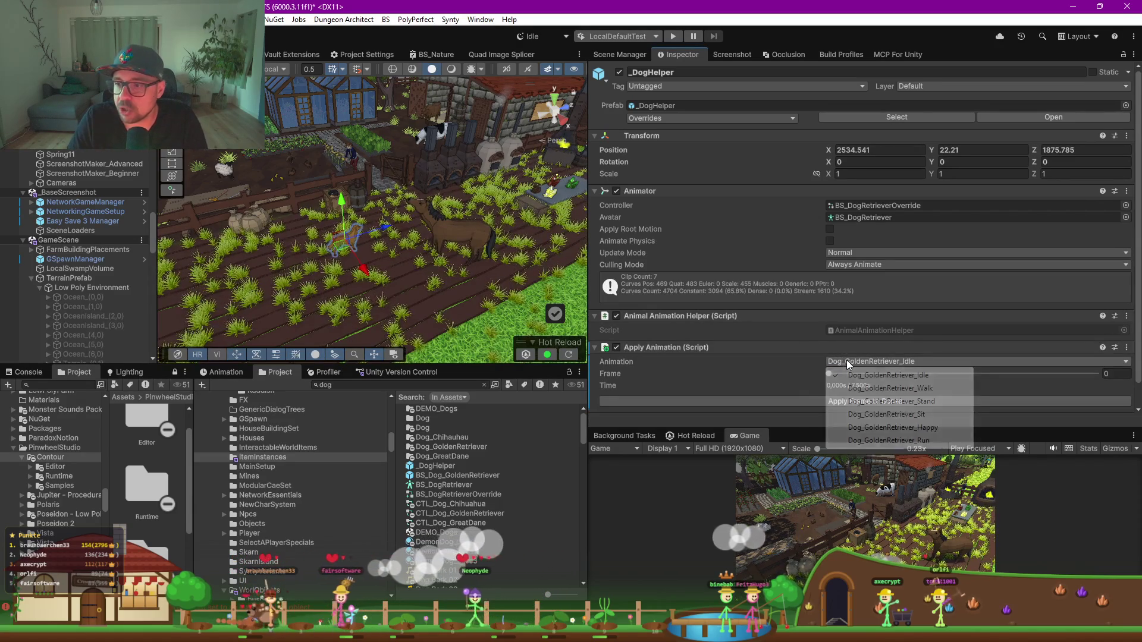
left_click(912, 431)
left_click(915, 402)
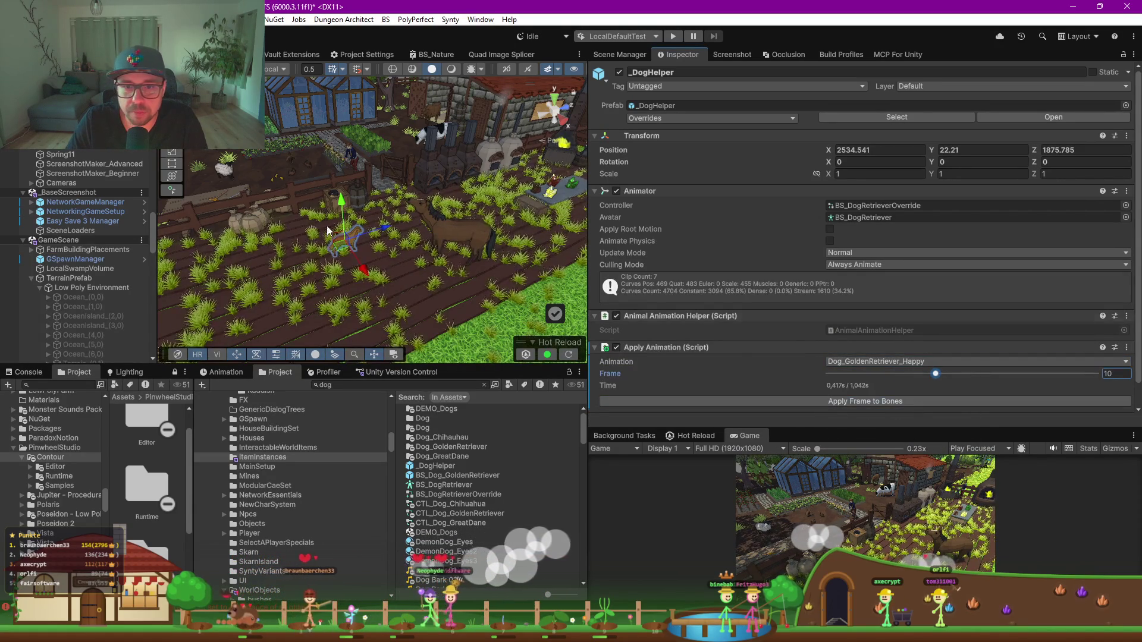
scroll(341, 254, "up", 3)
key("f")
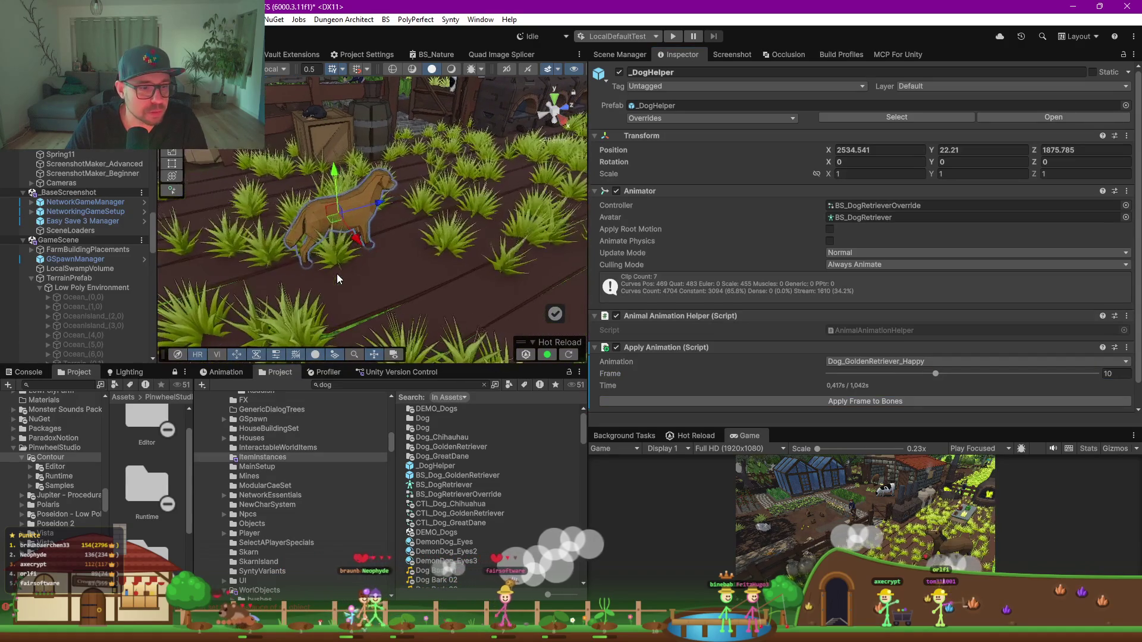
left_click_drag(973, 374, 1021, 375)
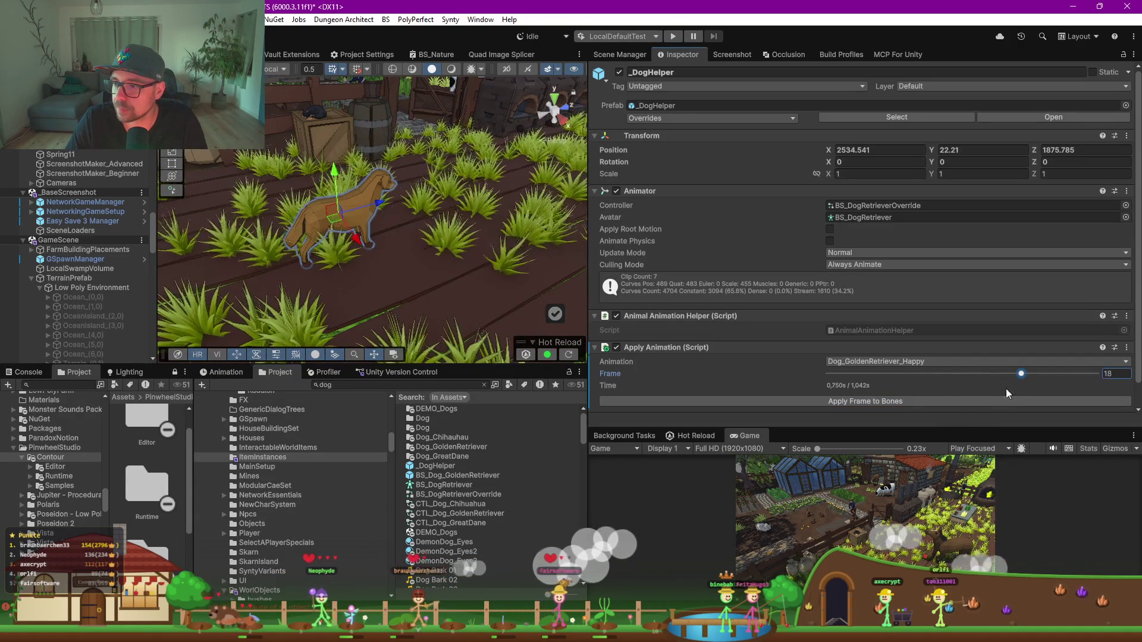
left_click(992, 401)
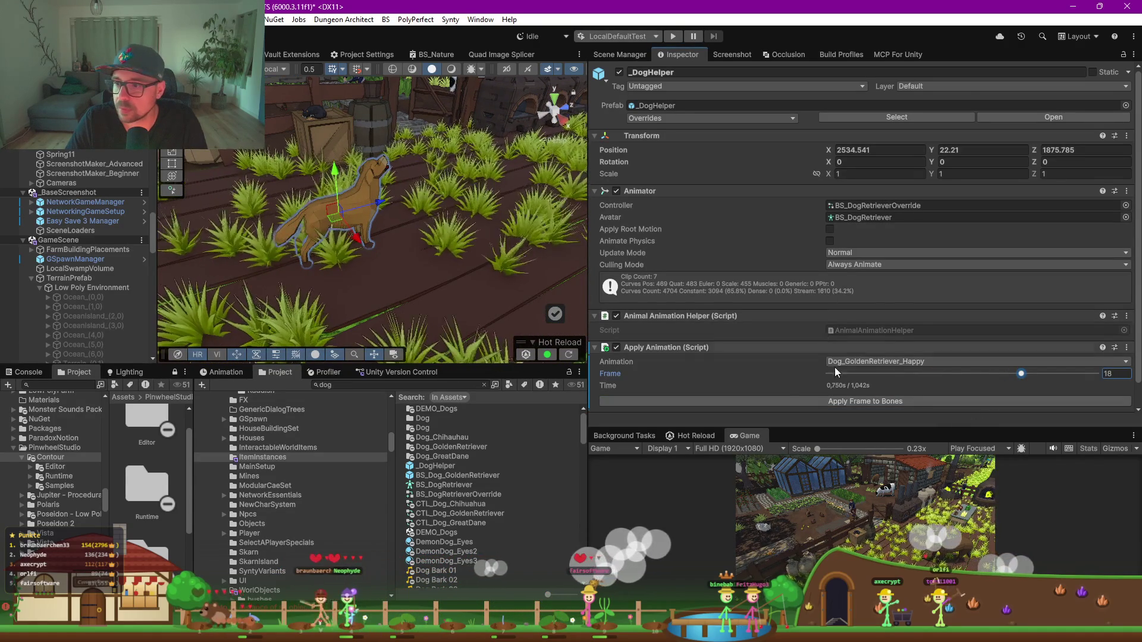
scroll(783, 365, "down", 1)
Step: Switch the clip to Dog_GoldenRetriever_Sit and raise the dog slightly, to Z 1876.112
left_click(864, 339)
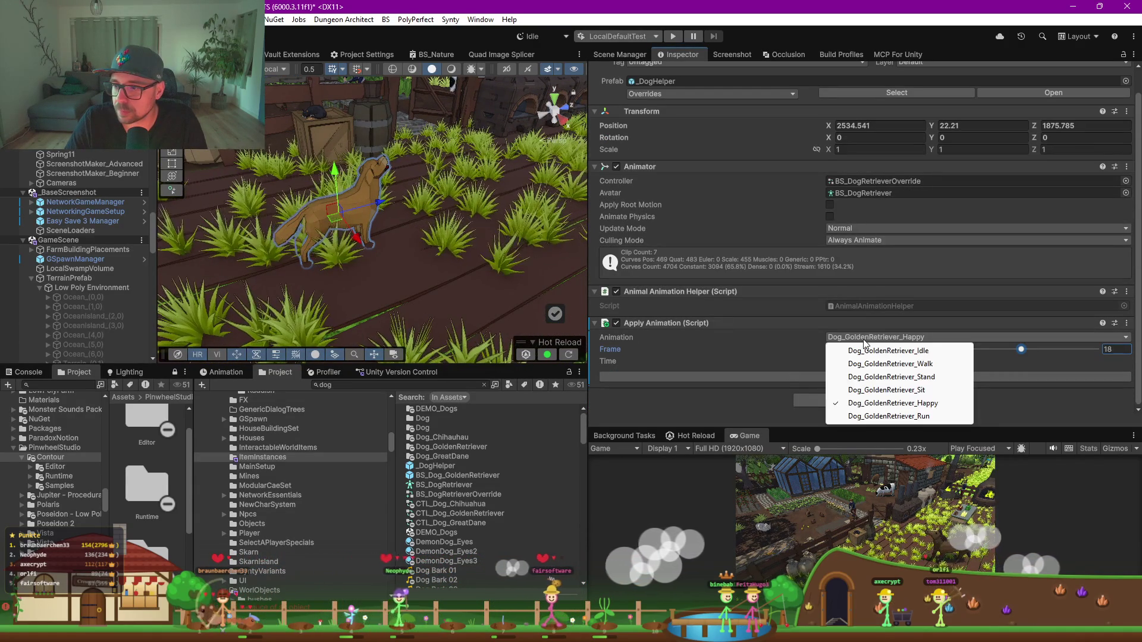
left_click(908, 390)
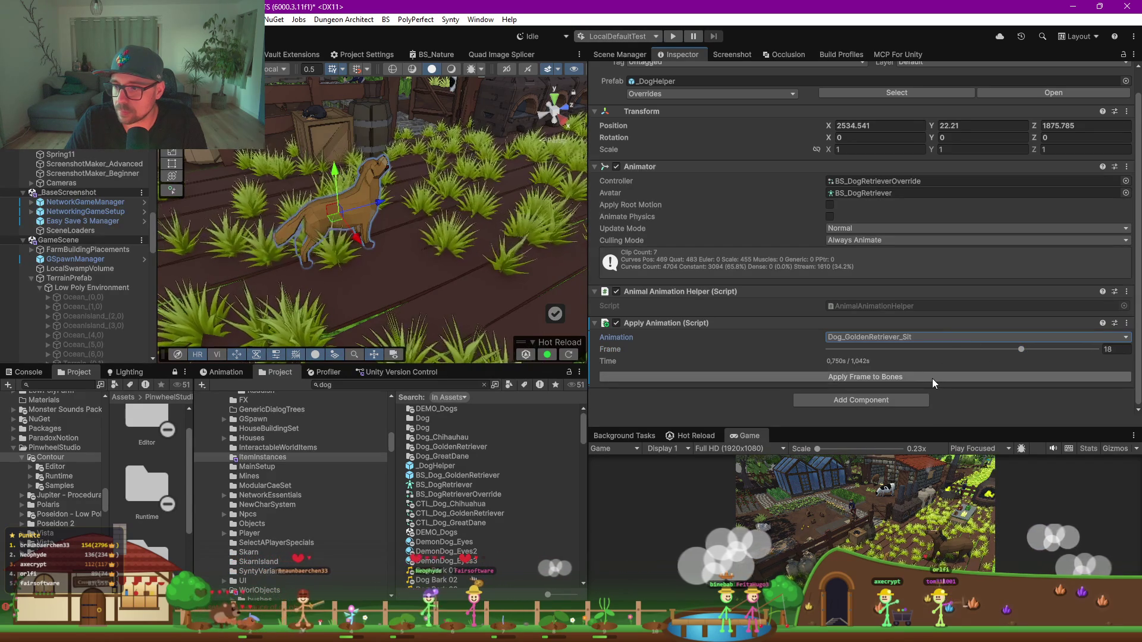
left_click_drag(360, 235, 374, 237)
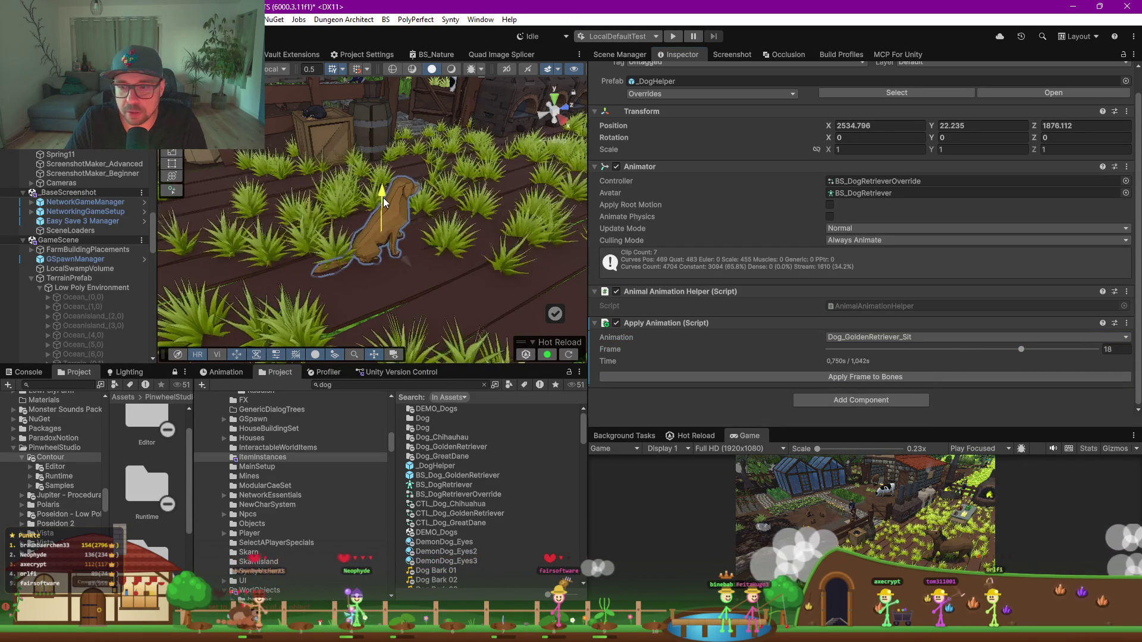
left_click_drag(383, 198, 383, 196)
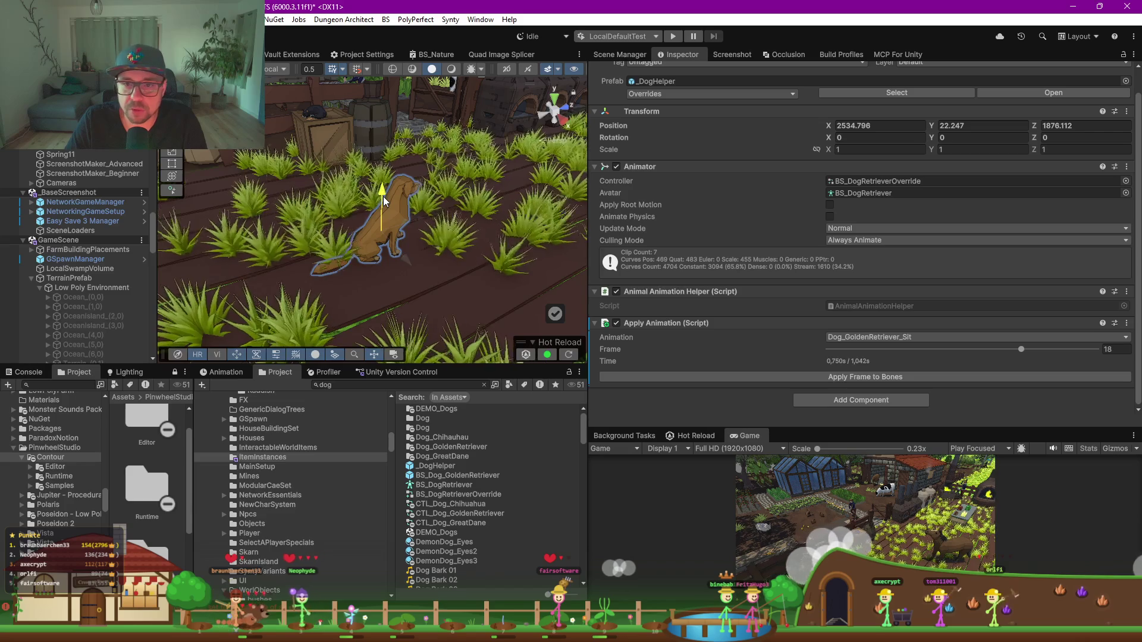
scroll(412, 233, "down", 2)
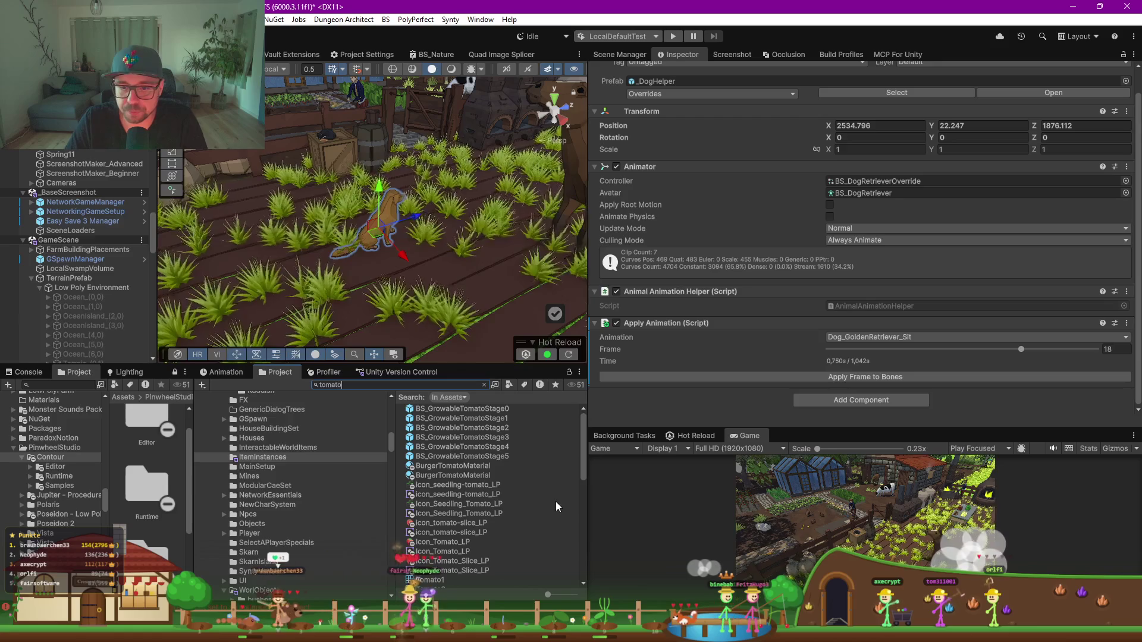
Step: Show Project assets as large thumbnails and clear the tomato search to browse the Plants folder
left_click_drag(547, 595, 575, 595)
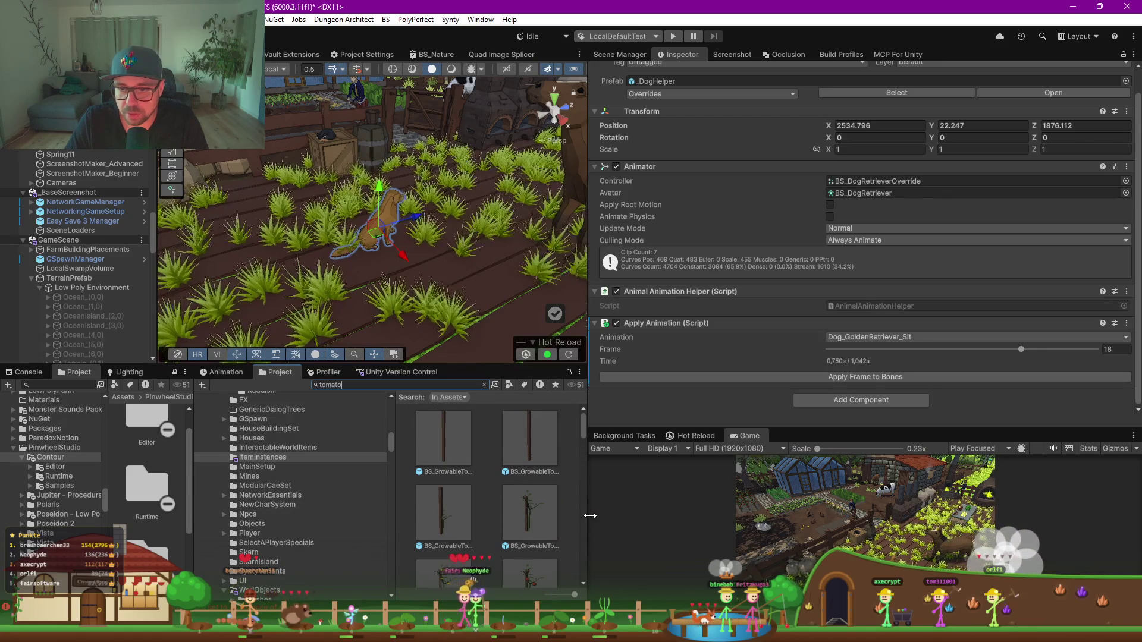
left_click_drag(588, 518, 673, 518)
scroll(576, 506, "down", 5)
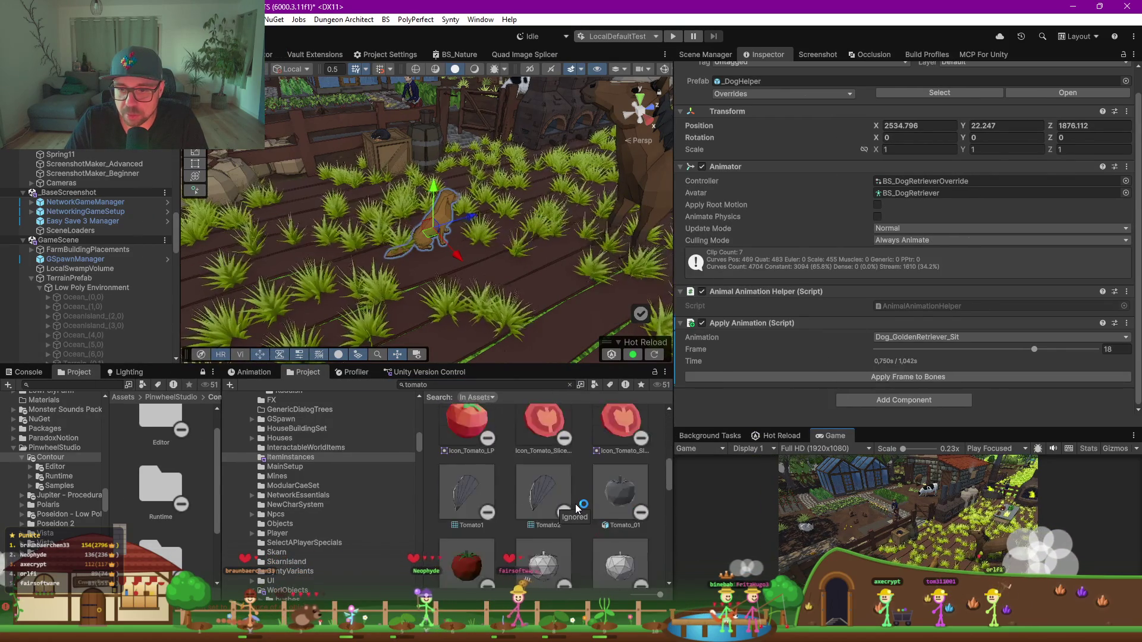
scroll(576, 506, "down", 5)
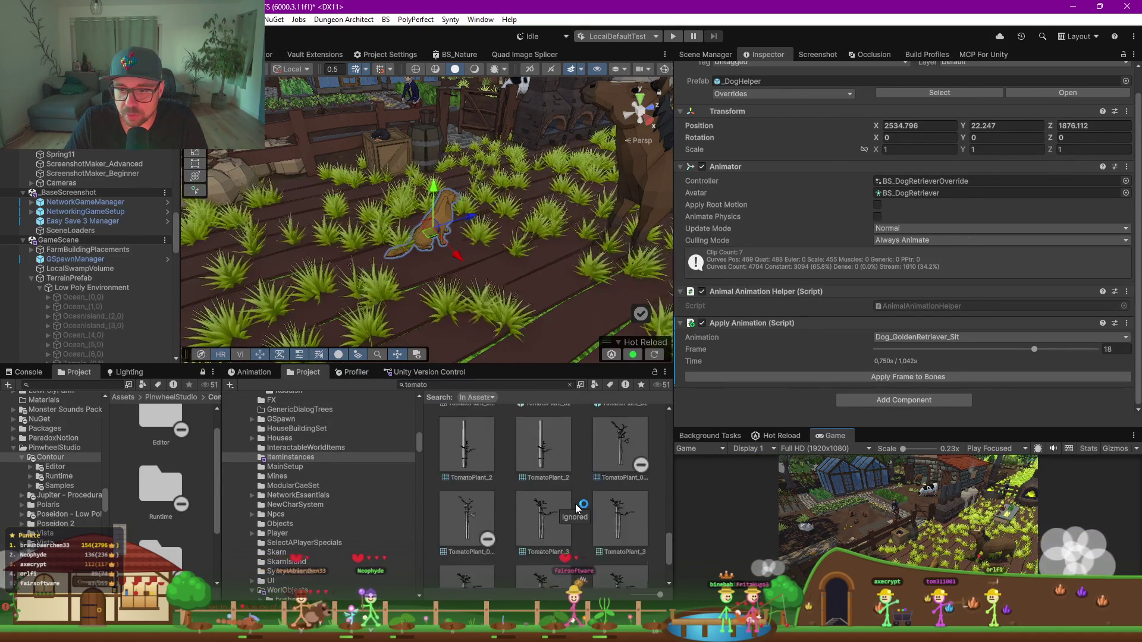
scroll(488, 535, "up", 3)
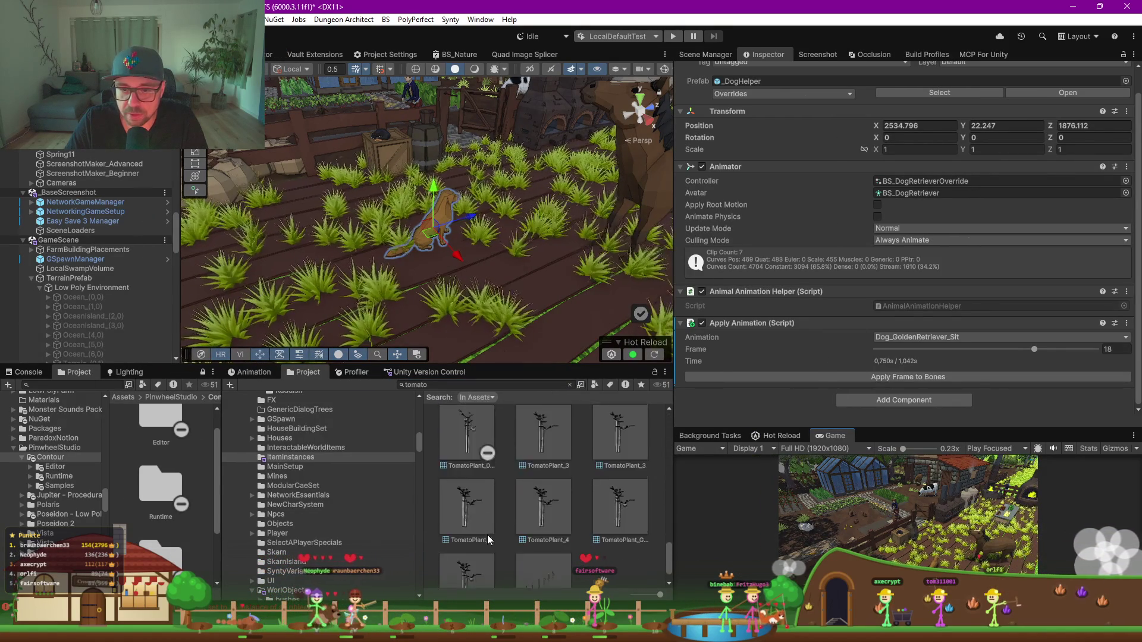
scroll(499, 535, "up", 3)
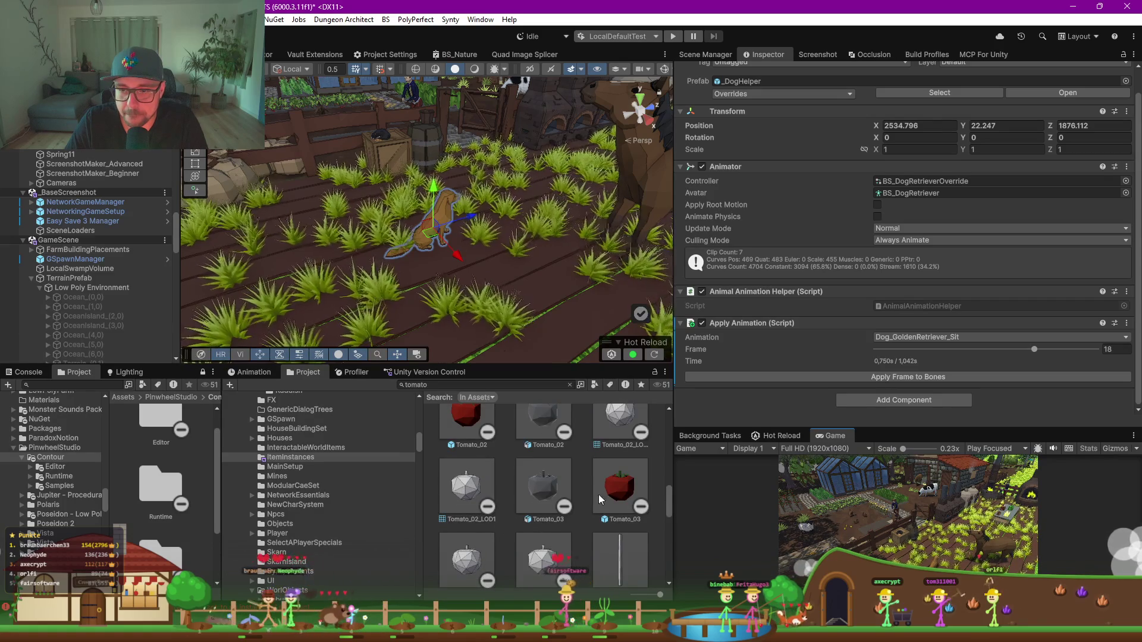
left_click(623, 489)
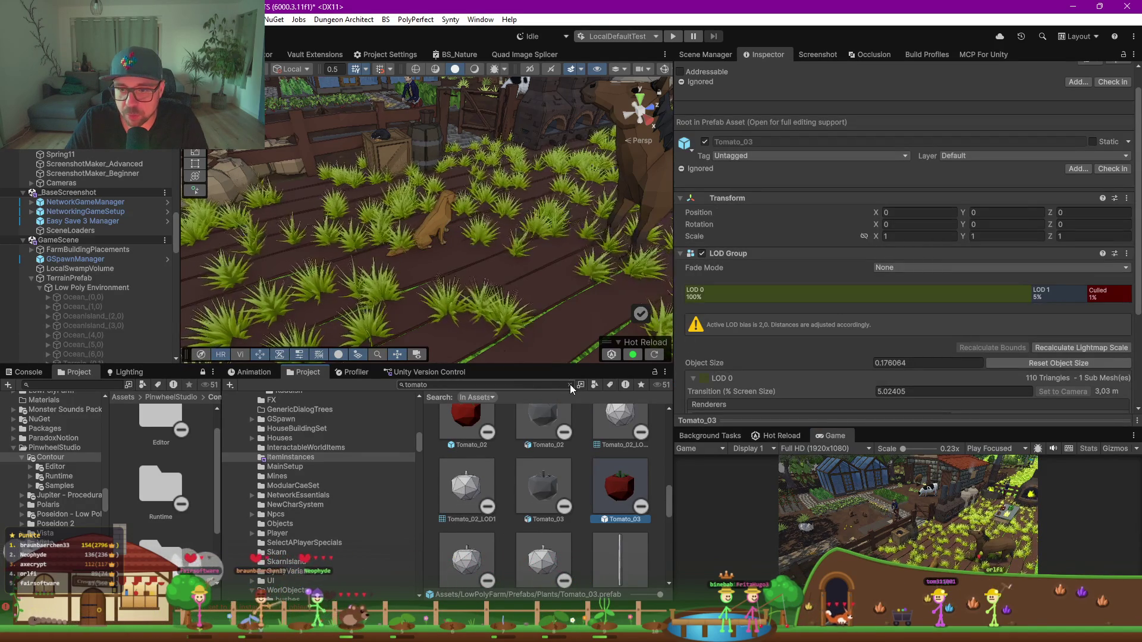
left_click(570, 385)
mouse_move(505, 367)
left_mouse_down()
mouse_move(512, 247)
mouse_move(529, 220)
left_mouse_up()
Step: Place the Vegetable_box_06 tomato crate and the green Vegetable_box_05 crate in the field beside the dog
left_click(625, 497)
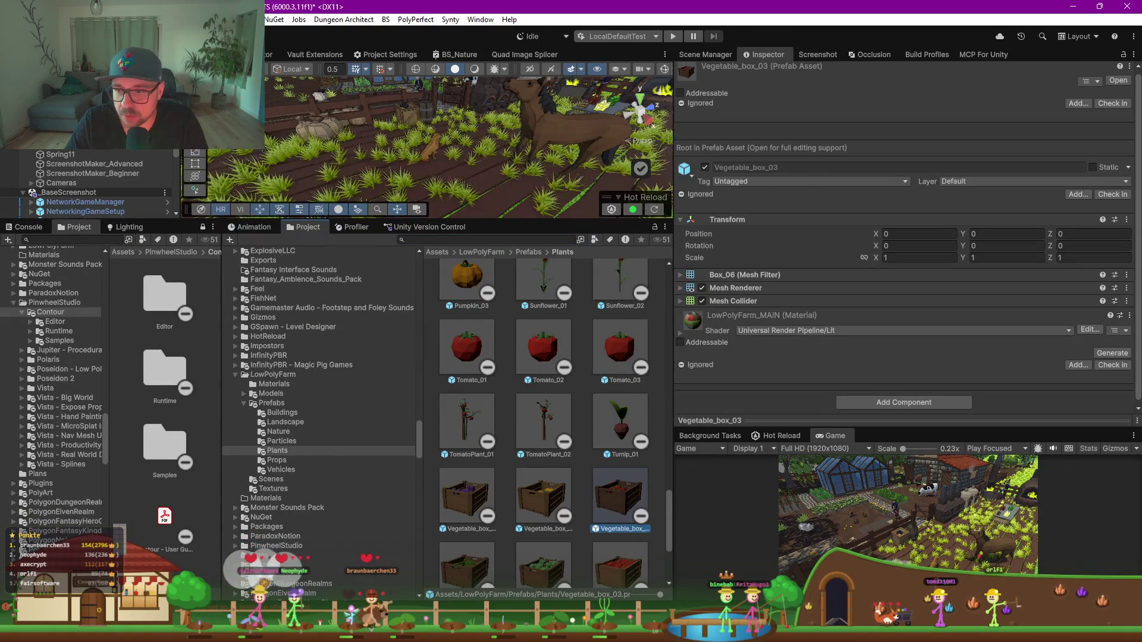
scroll(618, 529, "down", 2)
left_click(619, 502)
mouse_move(619, 502)
left_mouse_down()
mouse_move(535, 190)
mouse_move(518, 181)
mouse_move(499, 192)
left_mouse_up()
key("f")
scroll(464, 180, "down", 4)
mouse_move(624, 440)
left_mouse_down()
mouse_move(452, 250)
mouse_move(341, 180)
mouse_move(359, 184)
mouse_move(485, 436)
left_mouse_up()
mouse_move(535, 481)
left_mouse_down()
mouse_move(349, 159)
mouse_move(360, 183)
mouse_move(374, 184)
left_mouse_up()
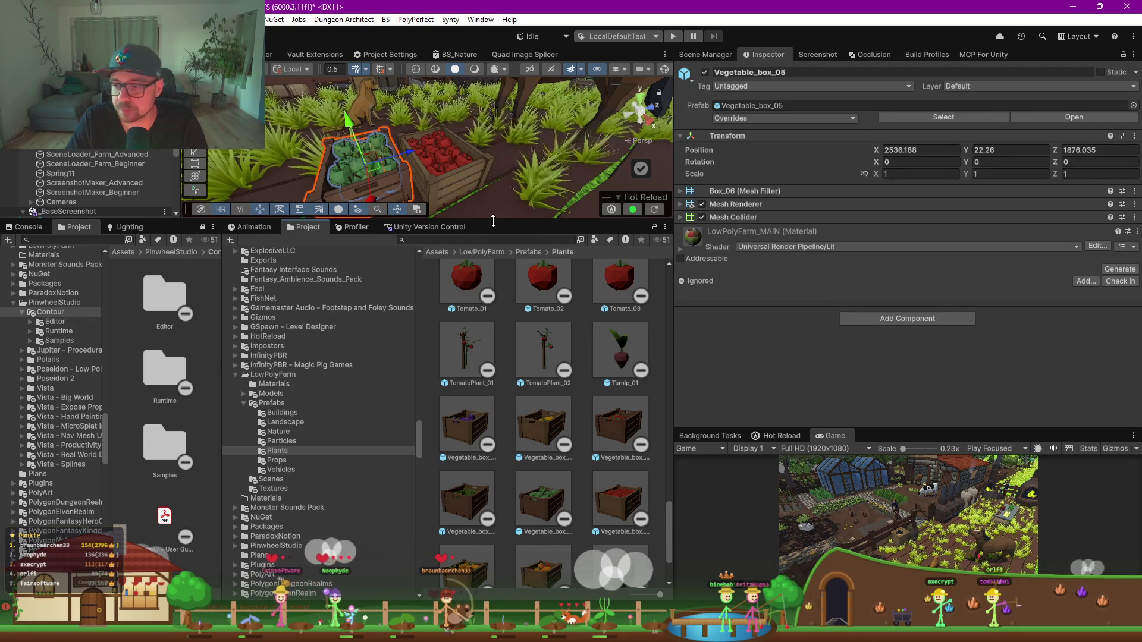
Step: Move the red tomato crate and the green crate side by side next to the dog
left_click_drag(493, 221, 494, 364)
scroll(467, 266, "down", 5)
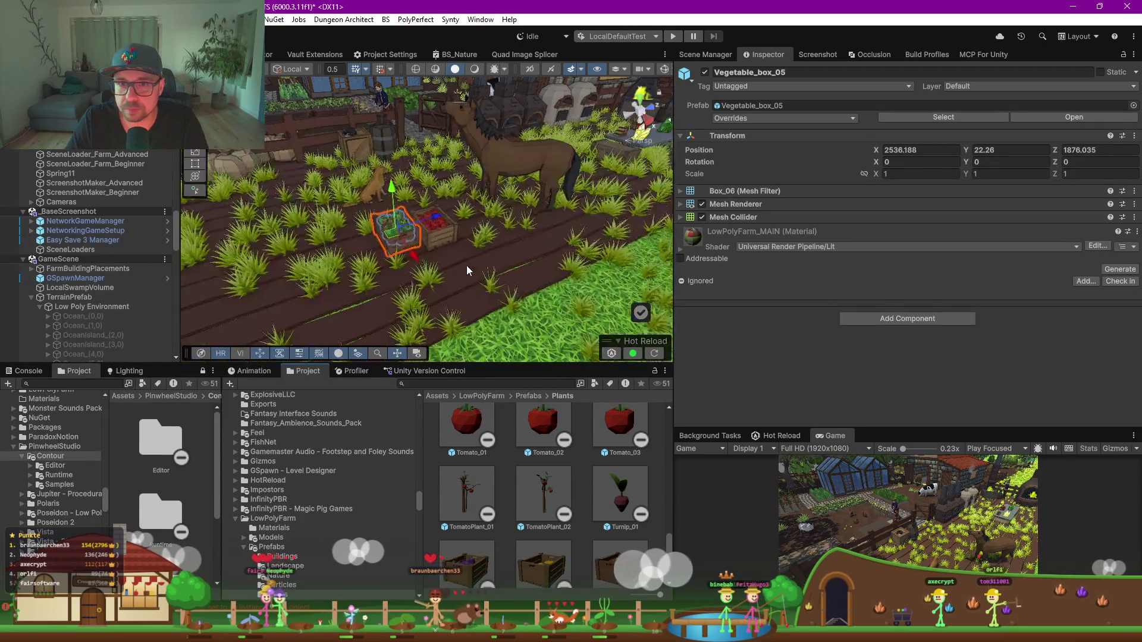
left_click(457, 257)
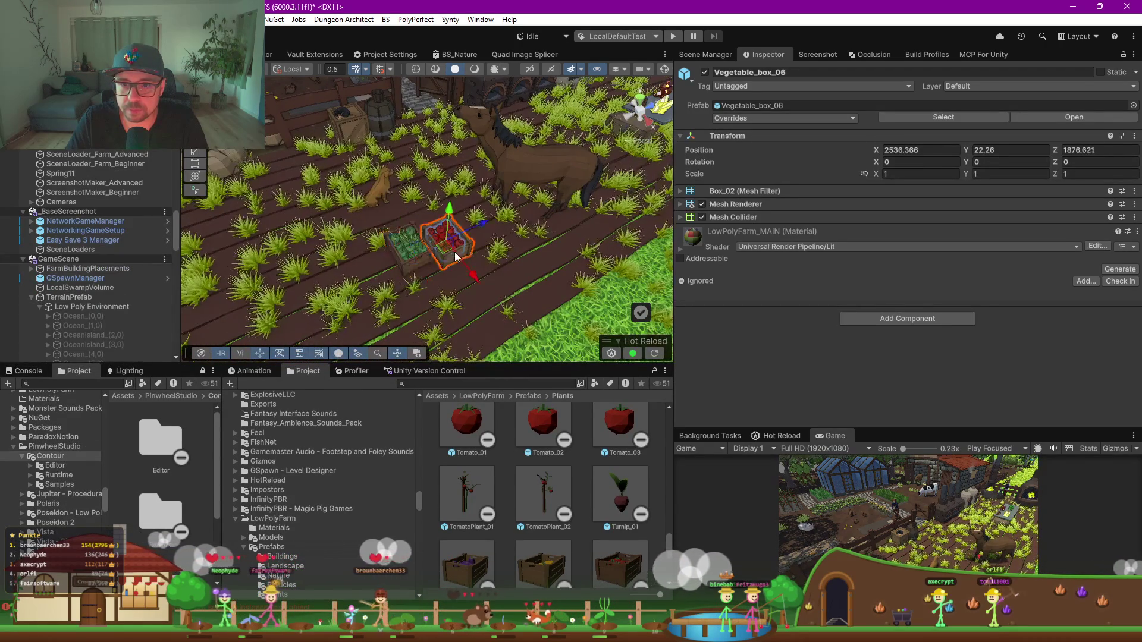
left_click_drag(456, 257, 402, 156)
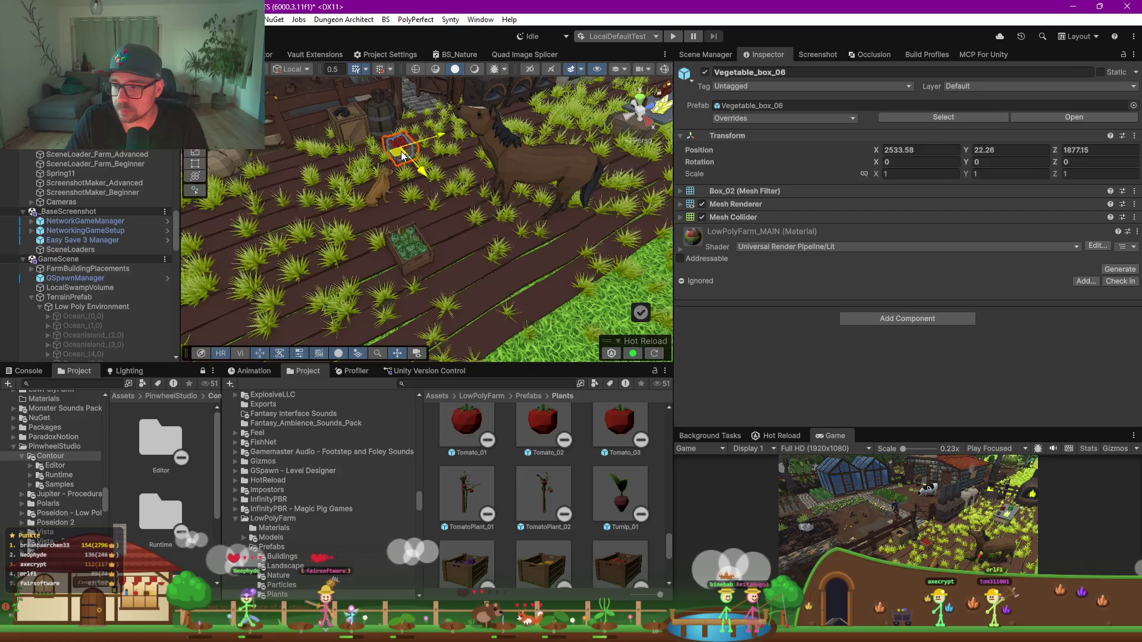
left_click(408, 241)
left_click_drag(408, 241, 375, 168)
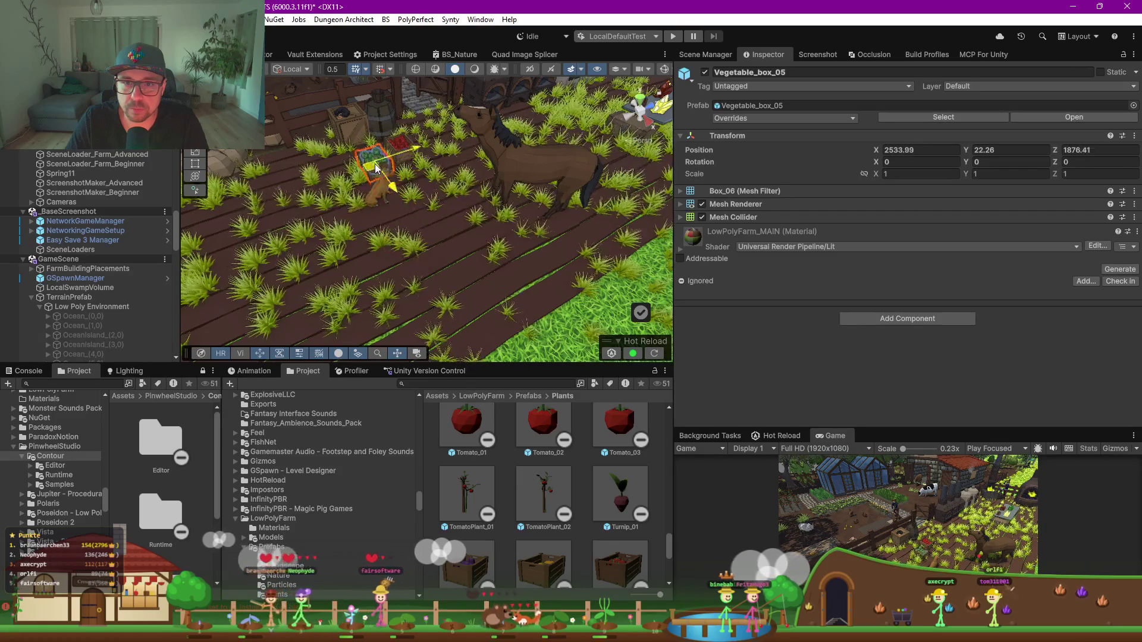
Step: Nudge the dog slightly and rotate it to Y rotation 57.272
left_click(387, 212)
mouse_move(386, 212)
left_mouse_down()
mouse_move(258, 213)
mouse_move(279, 219)
left_mouse_up()
key("e")
left_click_drag(473, 272, 494, 198)
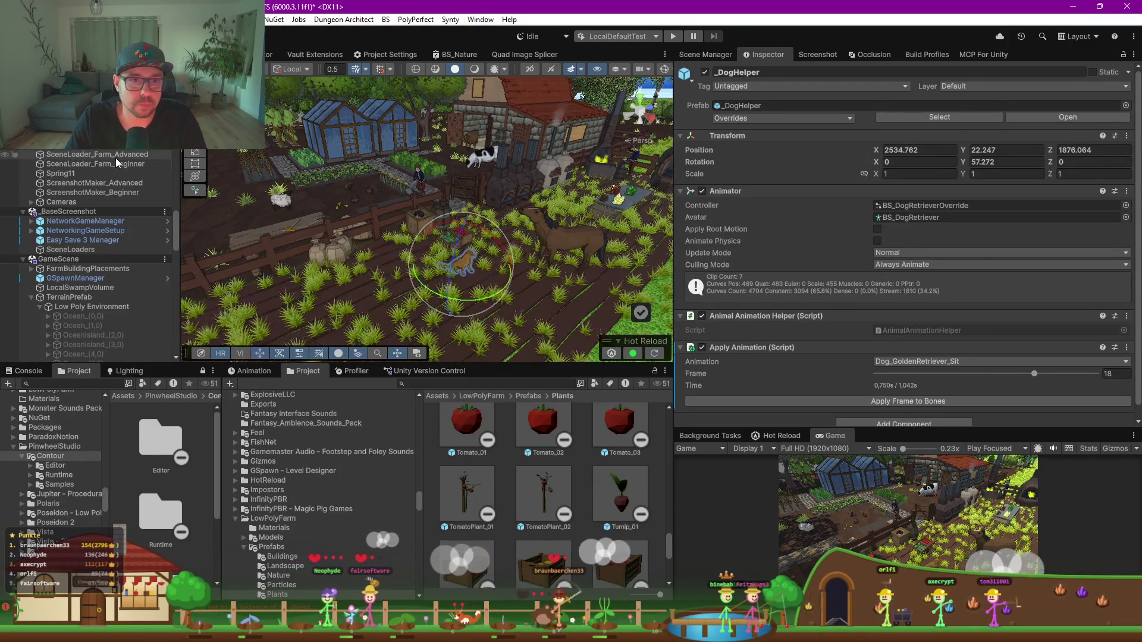
Step: Use ScreenshotMaker_Advanced's 'Screenshot(s) machen' to save Farm_Advanced_8k.png, confirming the Fertig dialog
left_click(116, 156)
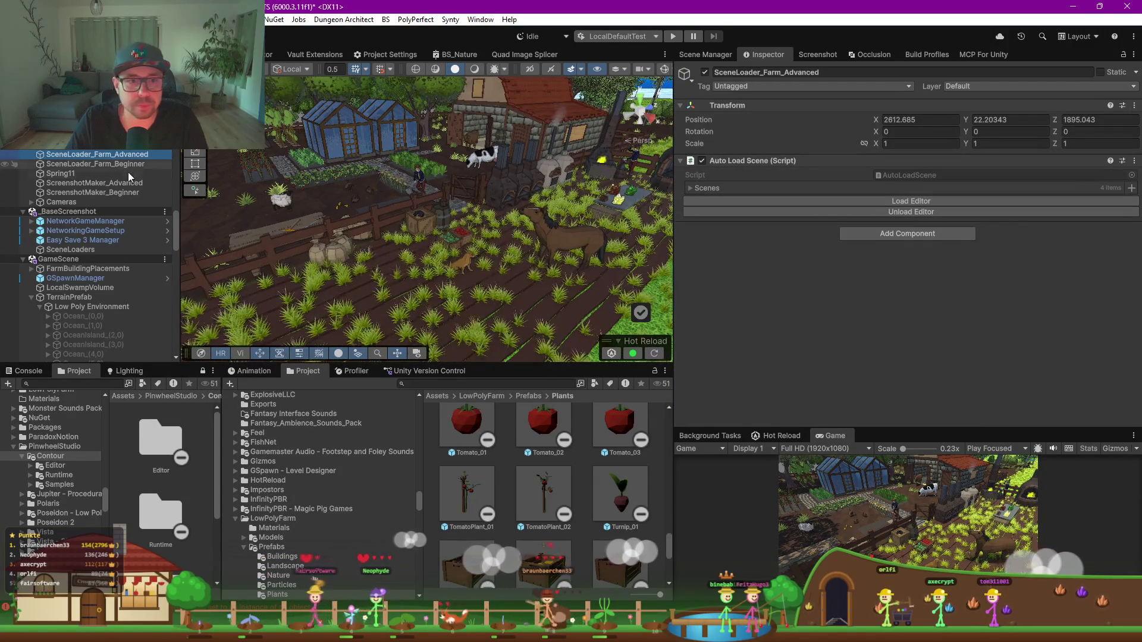
left_click(114, 183)
scroll(850, 352, "down", 3)
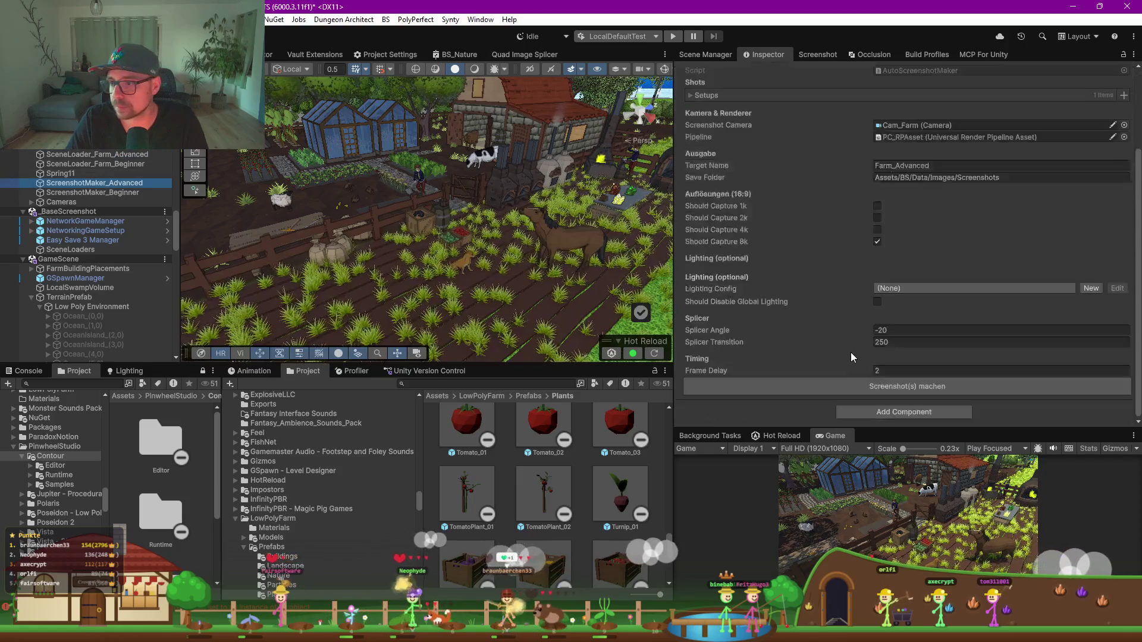
left_click(873, 391)
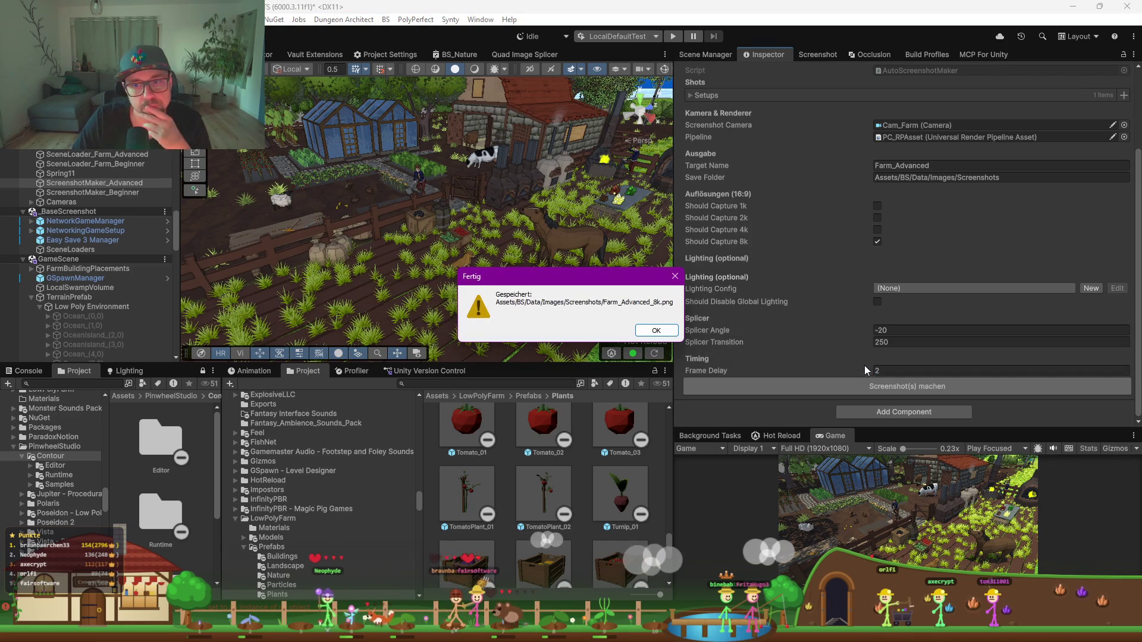
left_click(654, 336)
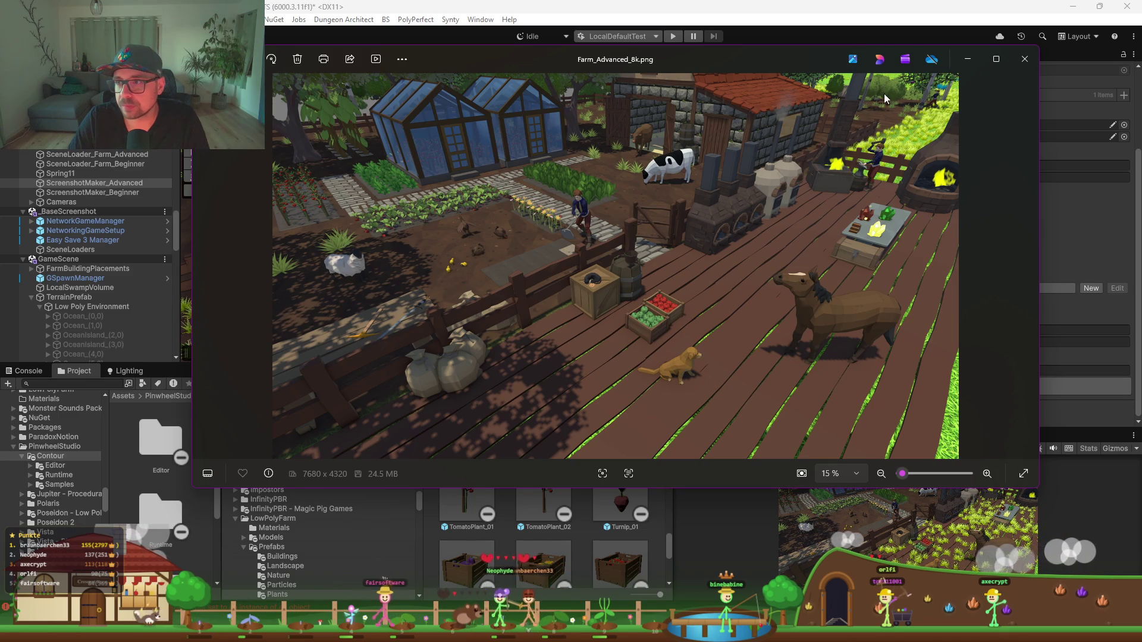
Step: Minimize the Photos viewer showing the 7680×4320 image to get back to Unity
left_click(968, 59)
scroll(456, 233, "up", 3)
scroll(456, 233, "up", 5)
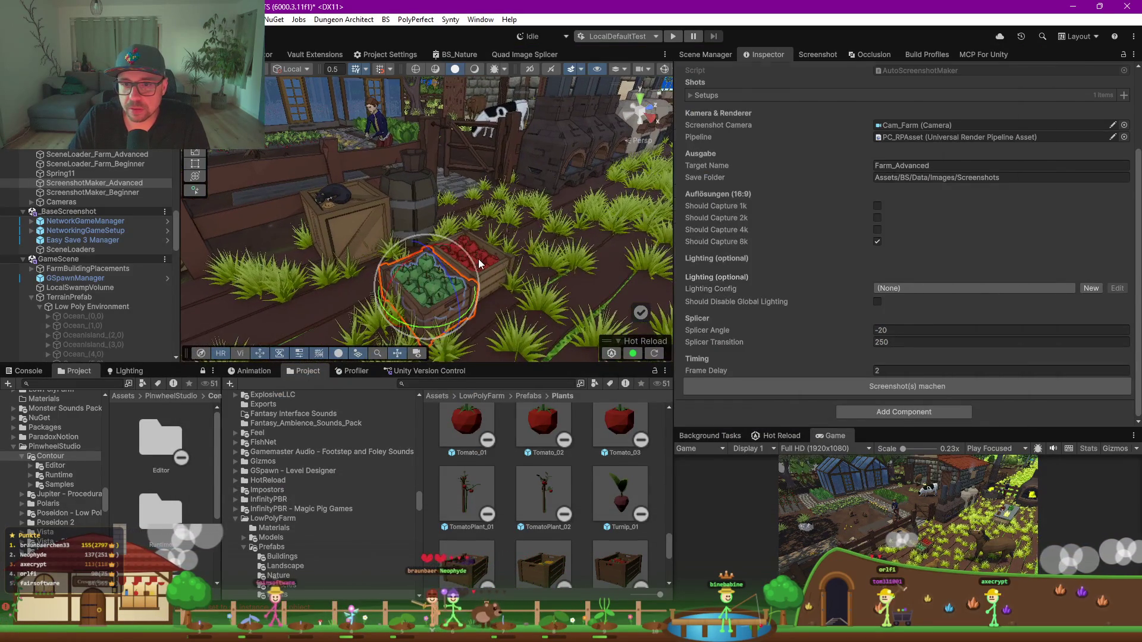
Step: Move both crates up-left to X 2533.187, Z 1876.58 and enlarge the Scene view
left_click(479, 260)
left_click(498, 266, "shift")
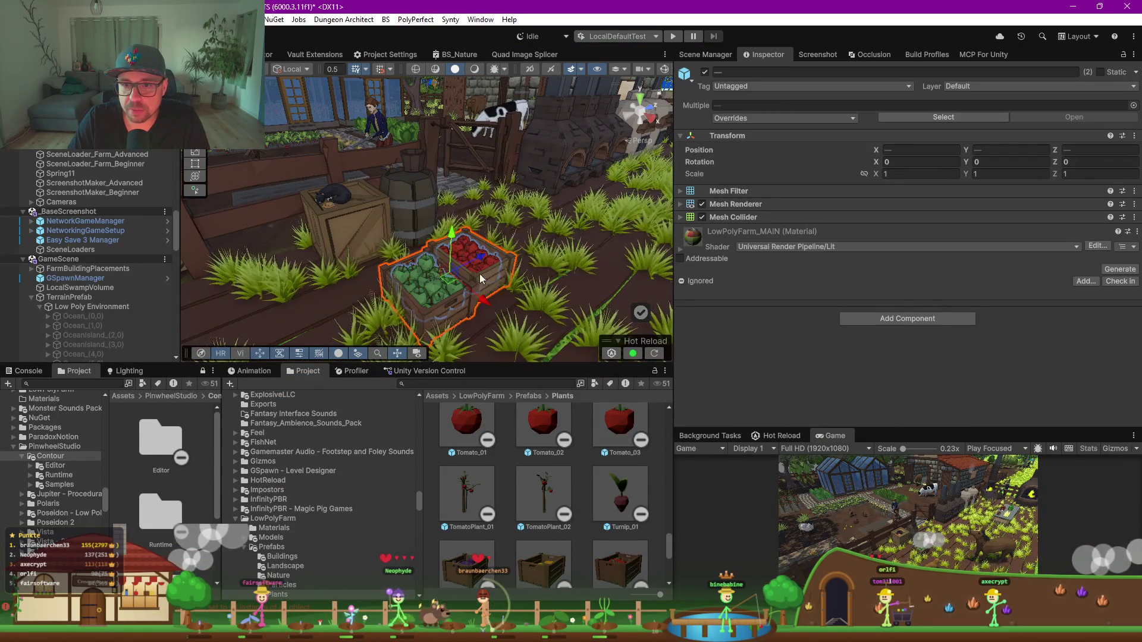
mouse_move(485, 310)
left_mouse_down()
mouse_move(464, 287)
mouse_move(431, 288)
left_mouse_up()
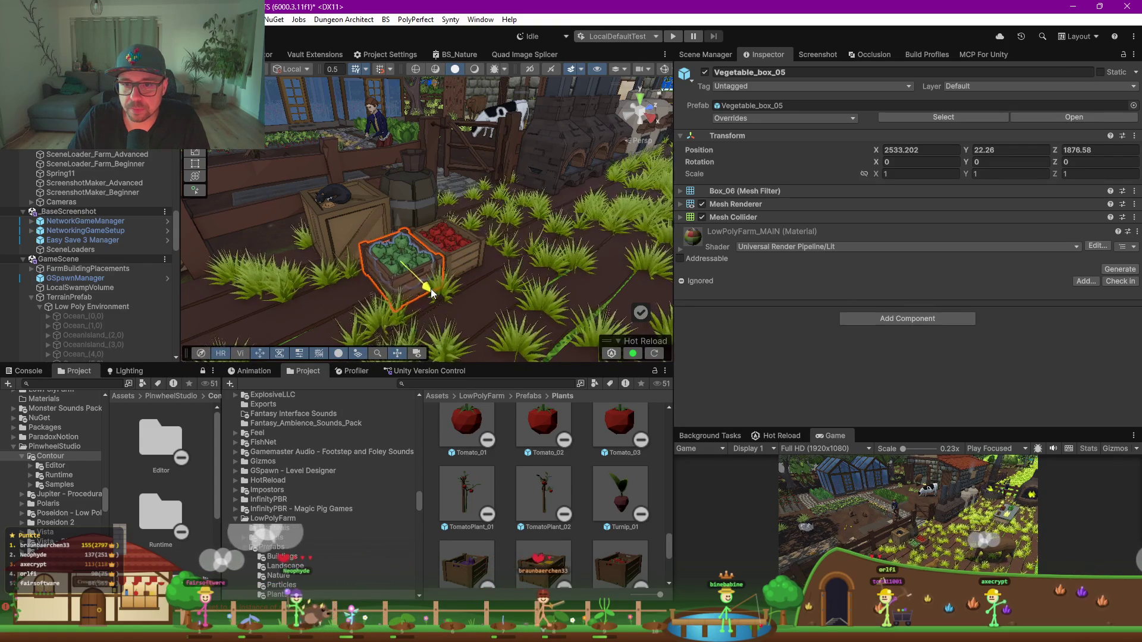
mouse_move(553, 251)
left_mouse_down()
mouse_move(395, 288)
mouse_move(396, 298)
left_mouse_up()
mouse_move(494, 365)
left_mouse_down()
mouse_move(493, 511)
mouse_move(482, 338)
mouse_move(605, 319)
left_mouse_up()
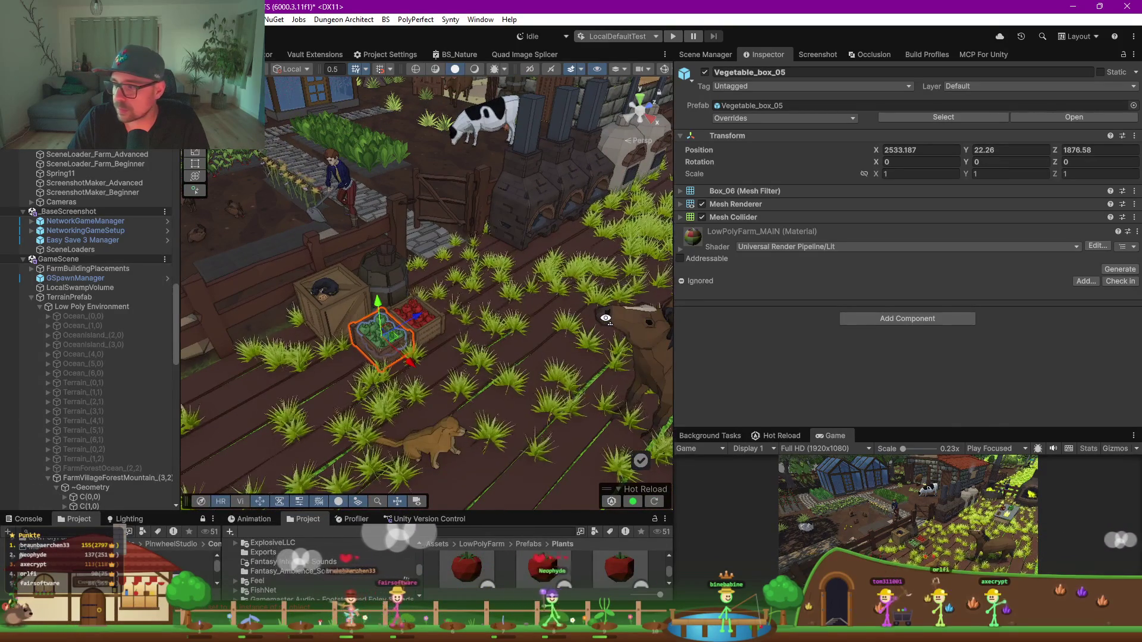
left_click_drag(910, 426, 904, 197)
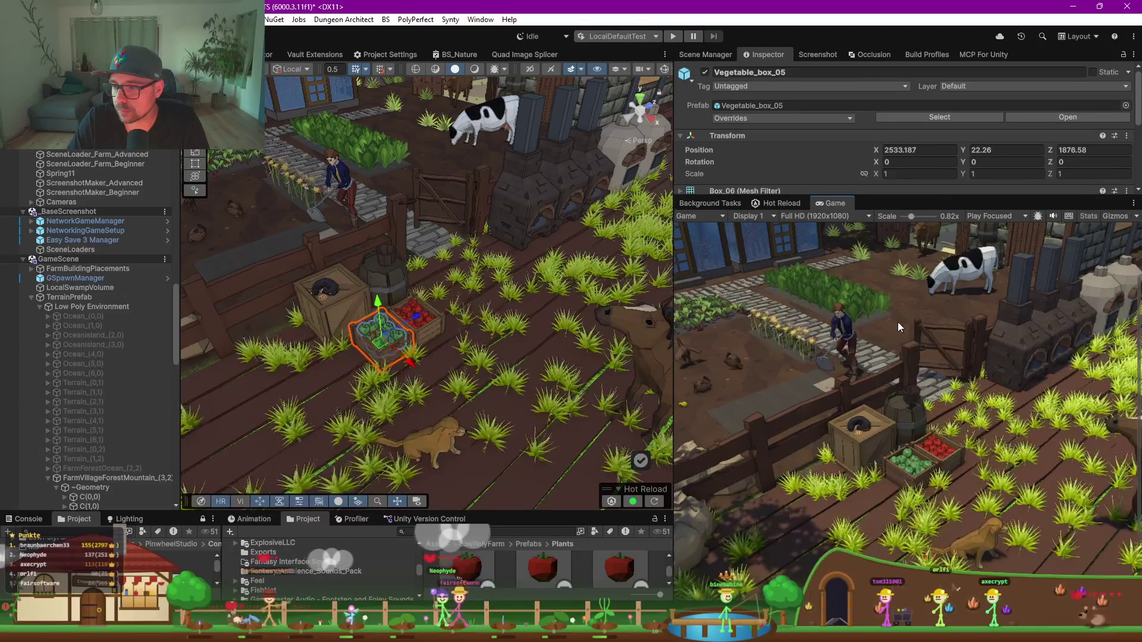
Step: Enlarge the Game preview, select _DogHelper, zoom the Game view to 0.41x and return to Claude
left_click_drag(904, 197, 904, 108)
left_click_drag(429, 309, 457, 340)
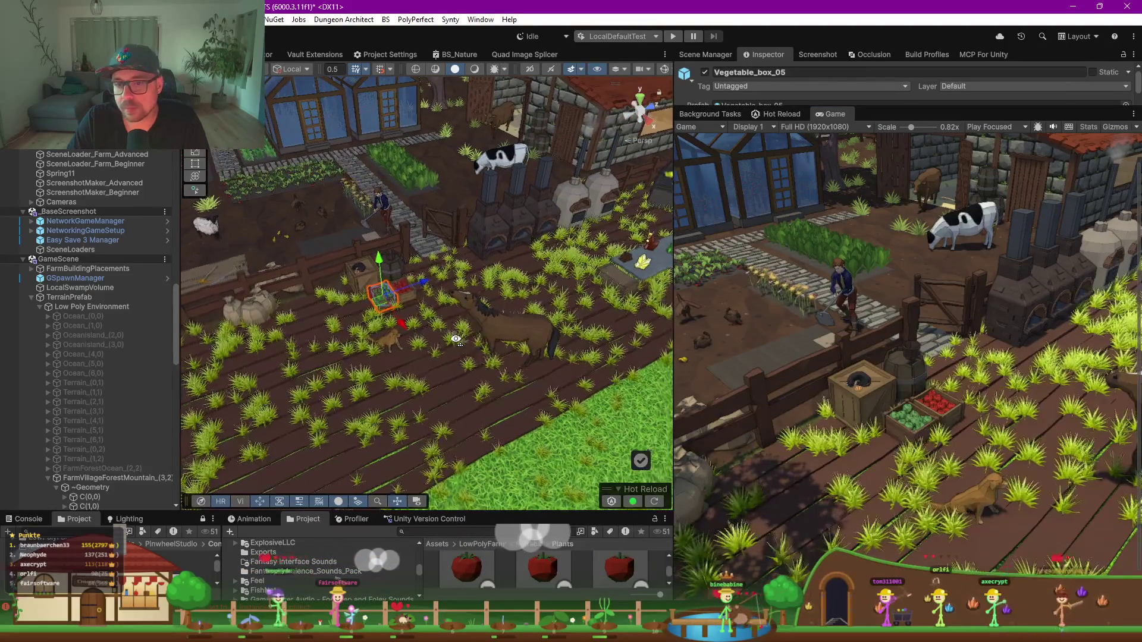
scroll(417, 319, "up", 3)
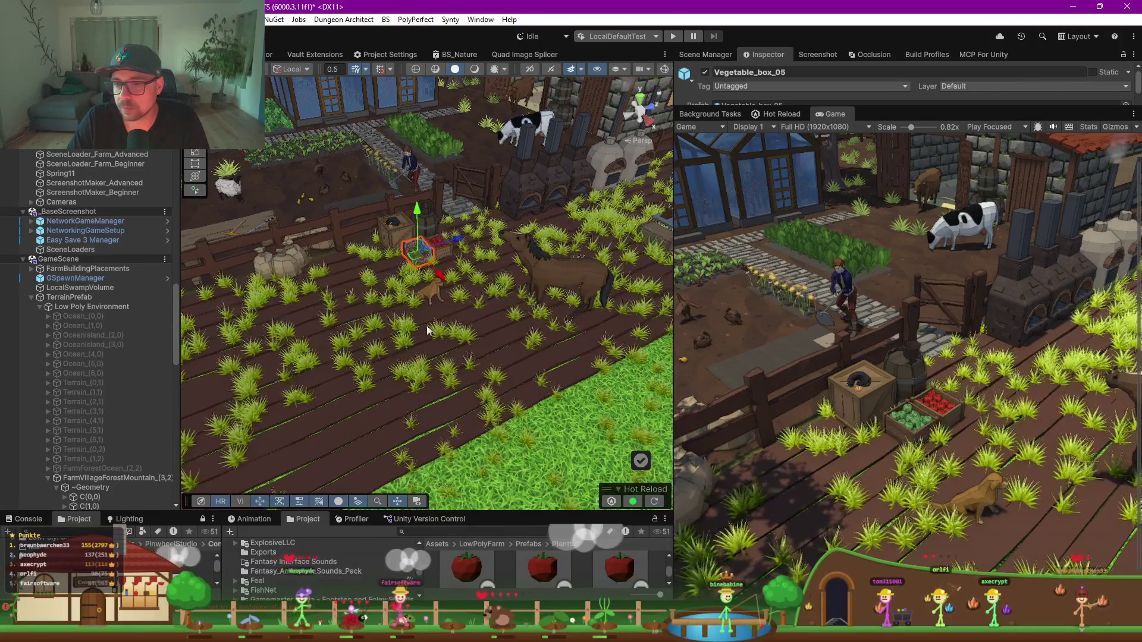
left_click(437, 288)
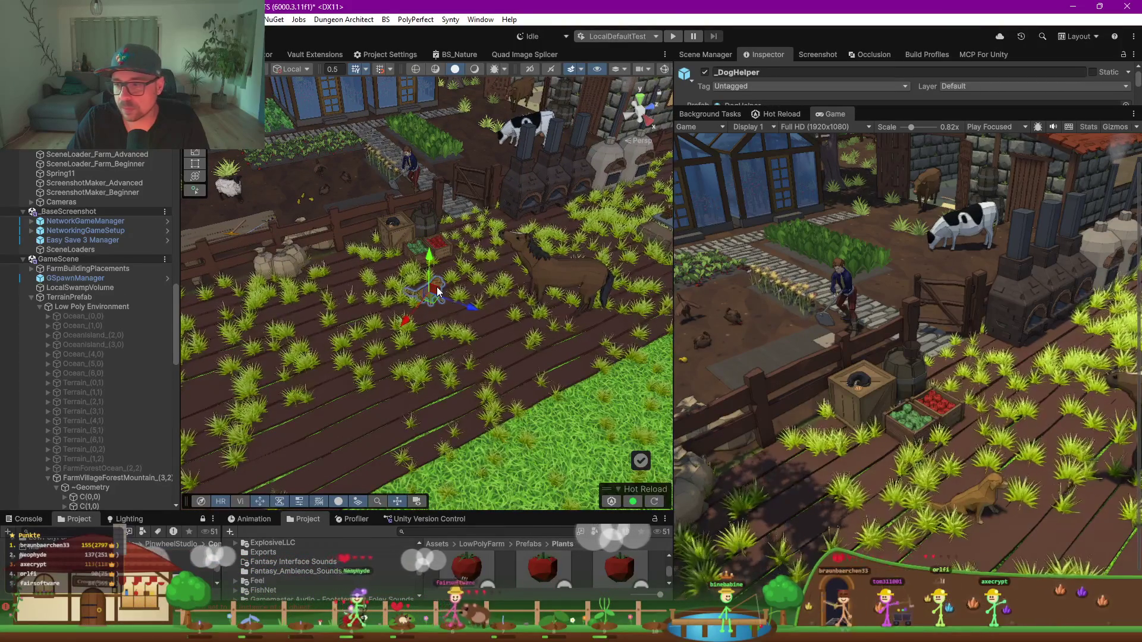
scroll(421, 305, "down", 2)
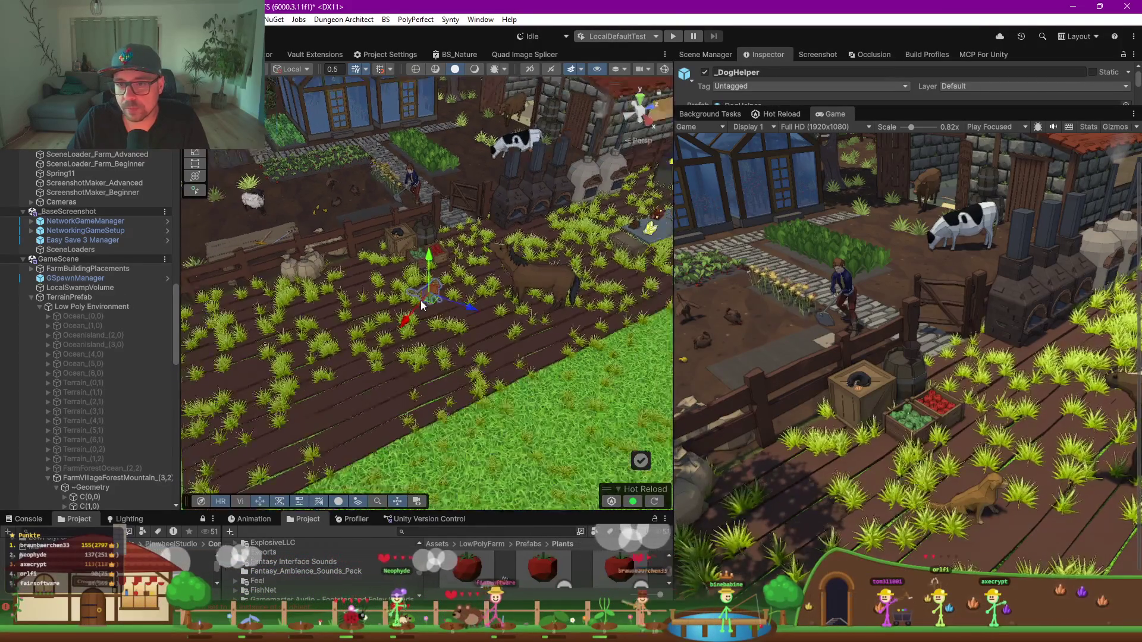
scroll(420, 301, "down", 2)
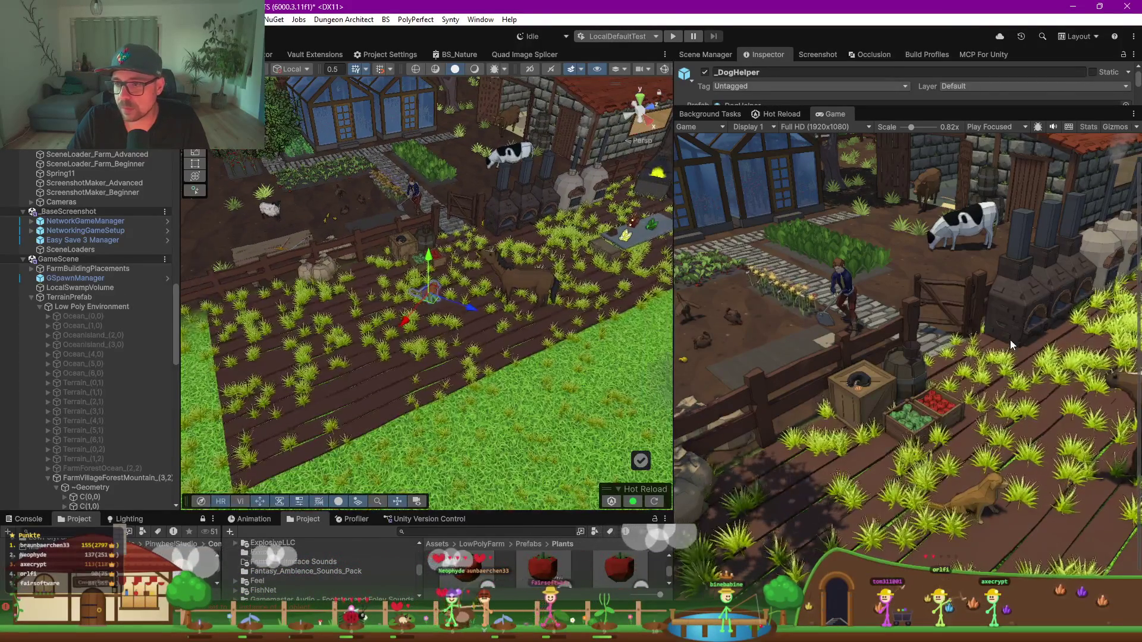
scroll(1011, 345, "down", 5)
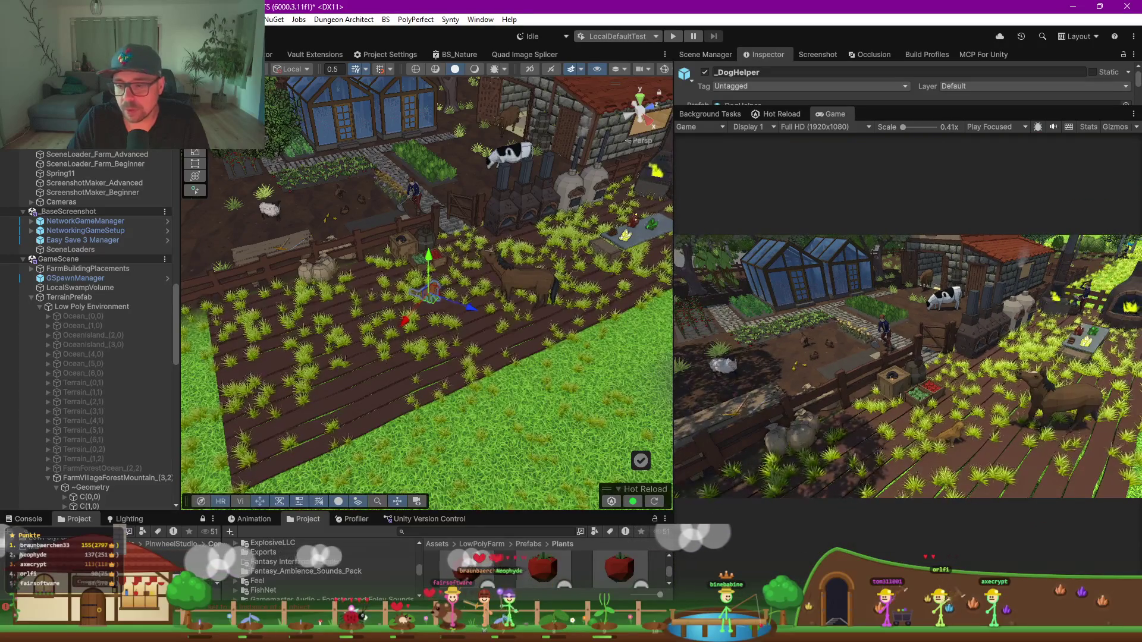
key("alt+Tab")
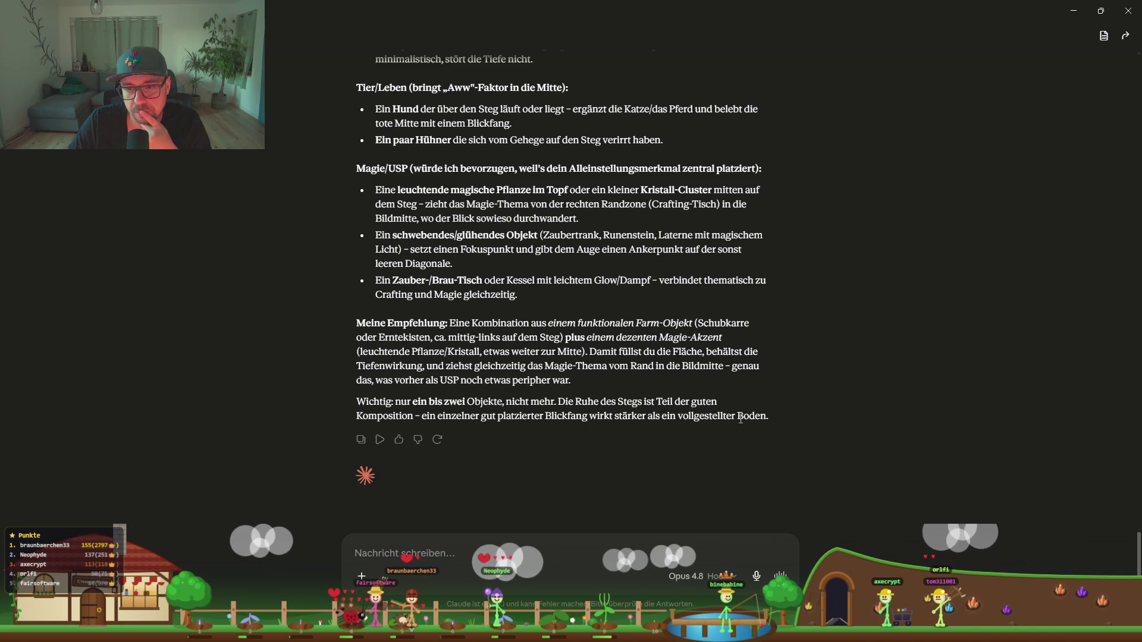
Step: Highlight a phrase in Claude's closing advice on one or two pier objects, then minimize the chat
left_click_drag(639, 418, 637, 418)
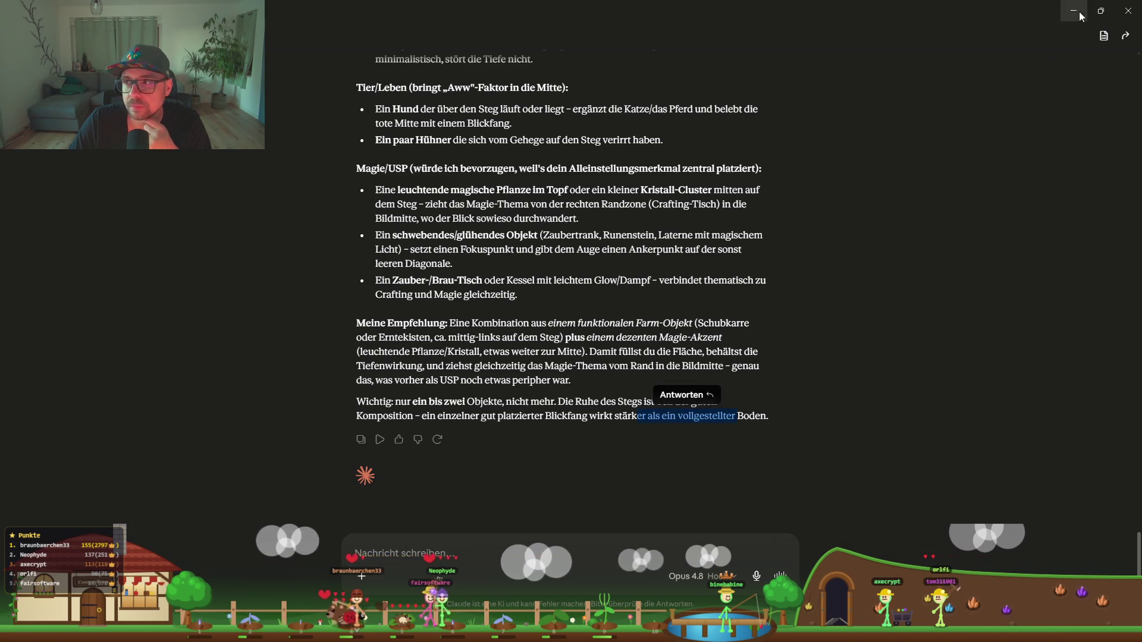
left_click(1129, 12)
scroll(406, 343, "down", 5)
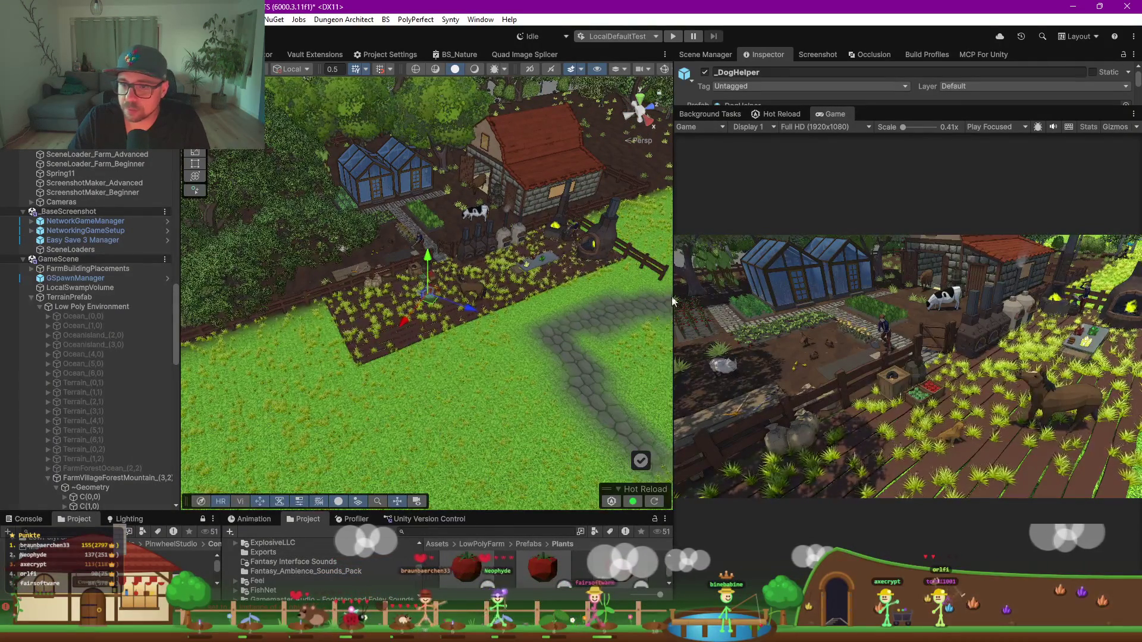
Step: Zoom in and drag both vegetable crates left onto the boardwalk
scroll(433, 255, "up", 5)
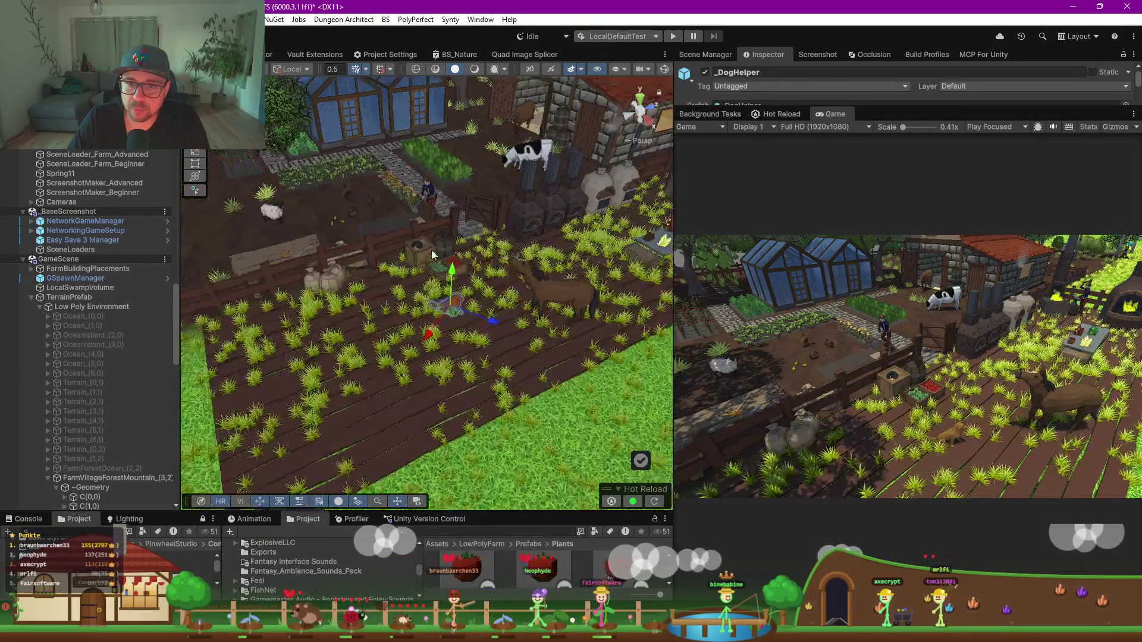
scroll(433, 255, "up", 3)
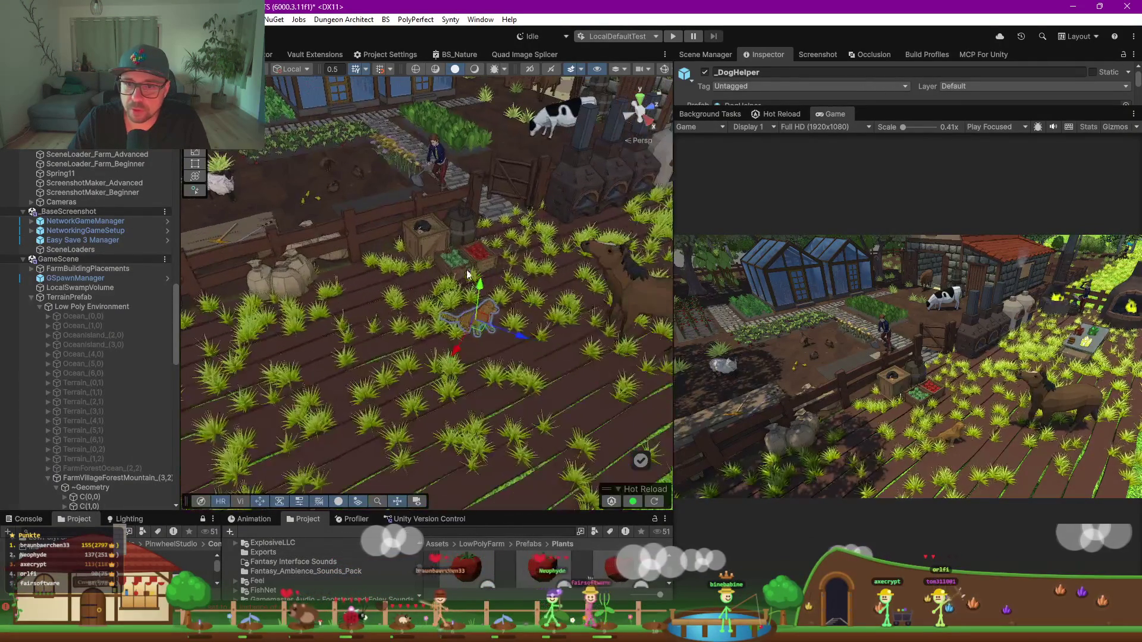
left_click(475, 262, "shift")
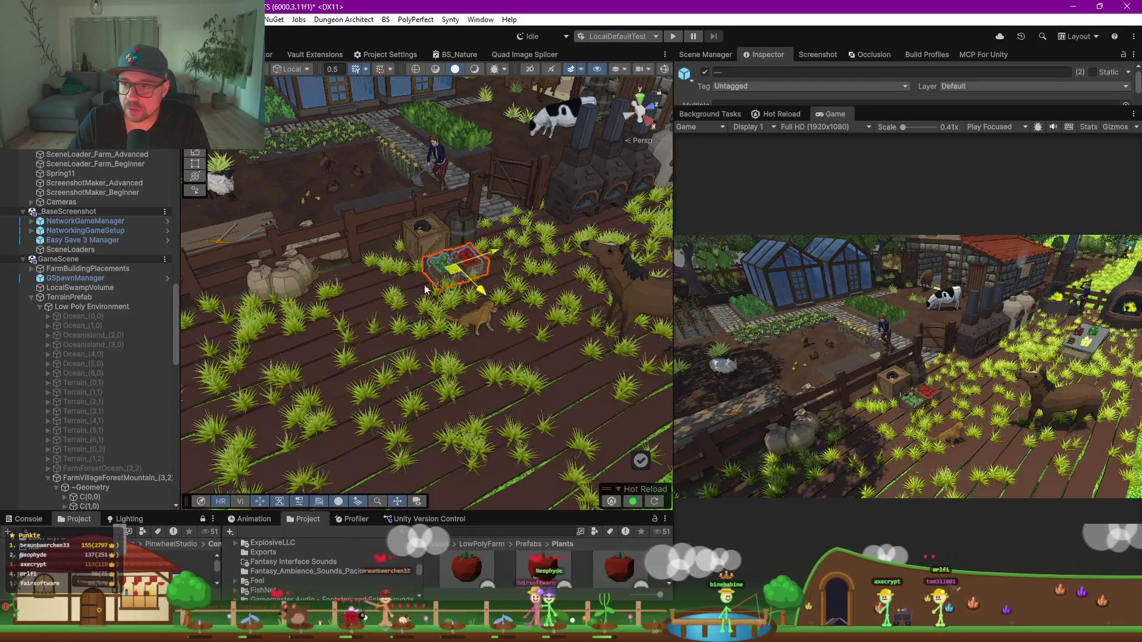
left_click_drag(478, 263, 384, 301)
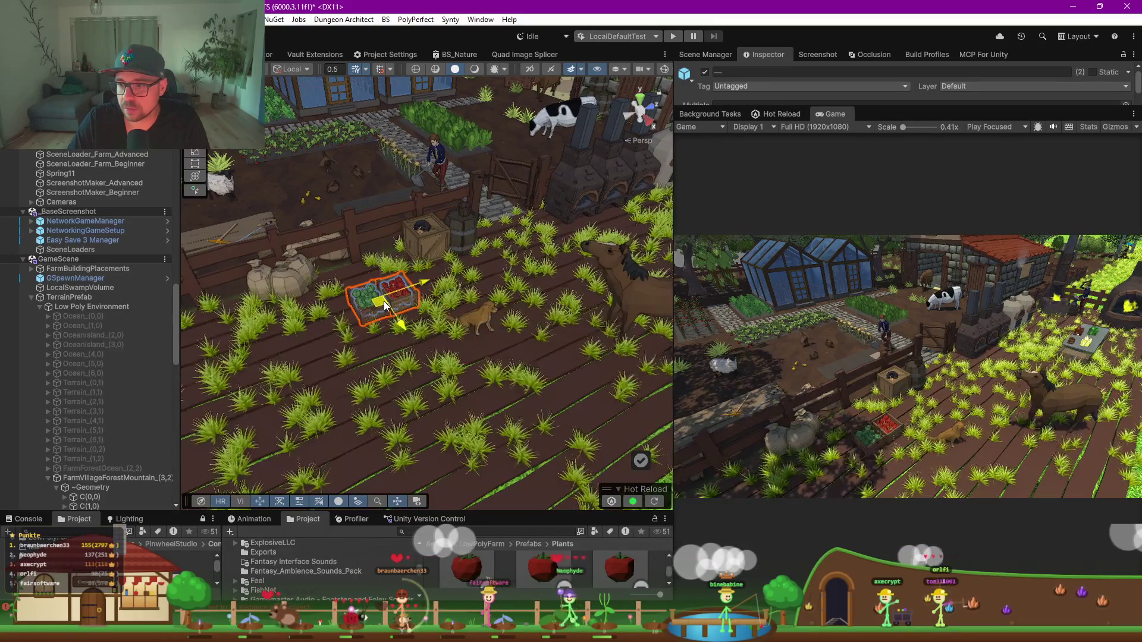
Step: Move the dog beside the crates, to X 2533.44, Y 22.247, Z 1876.06
left_click(475, 327)
left_click_drag(480, 326, 441, 288)
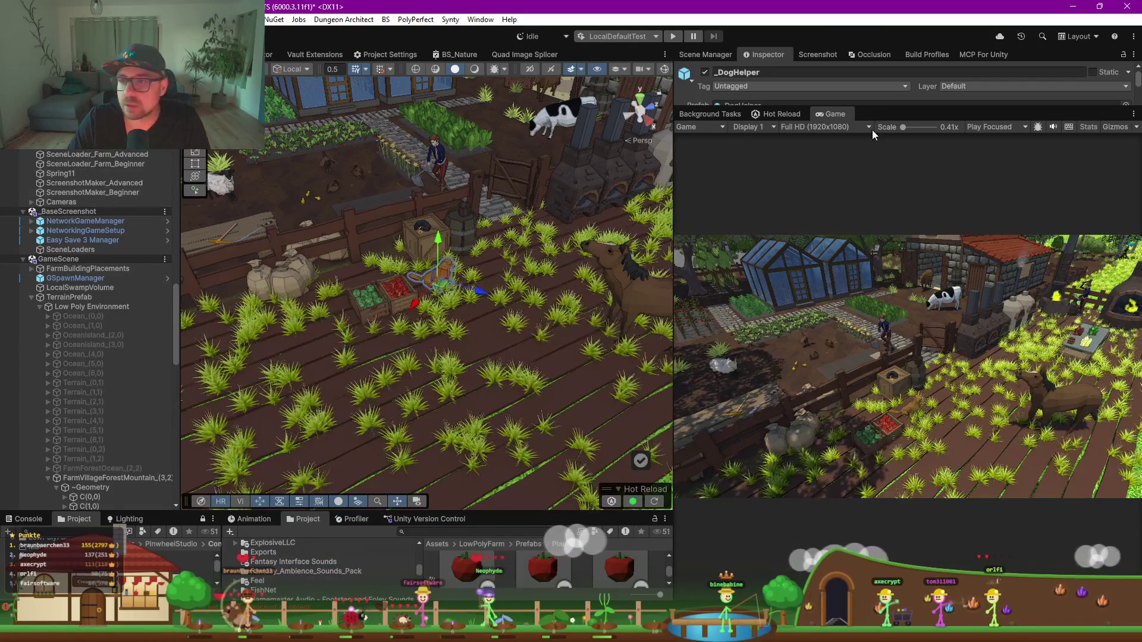
left_click_drag(875, 107, 893, 393)
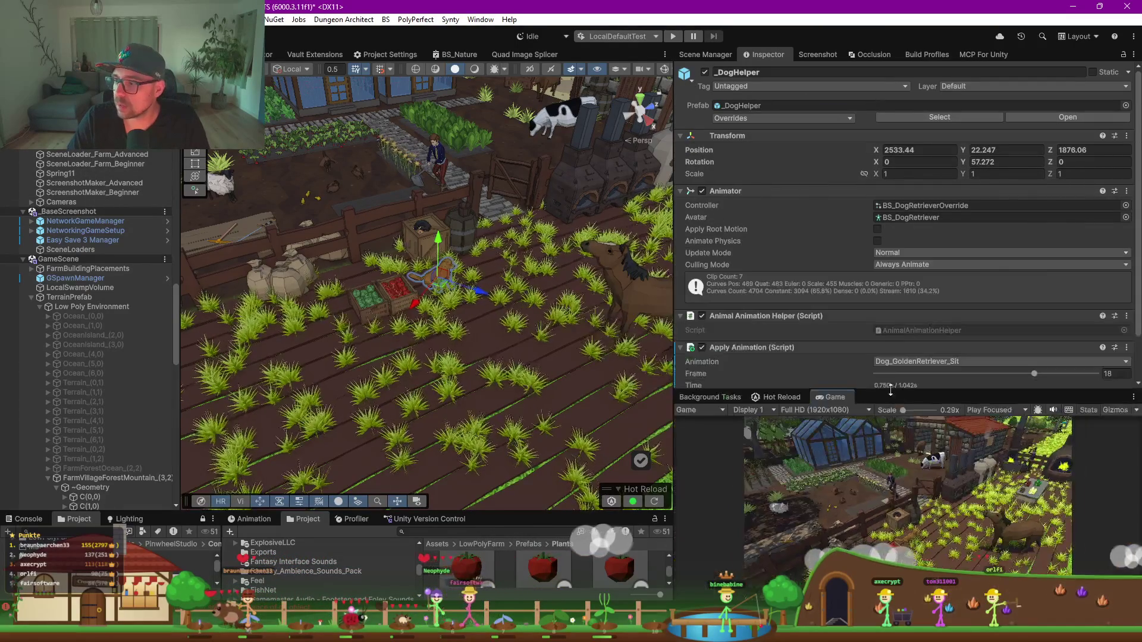
left_click(124, 183)
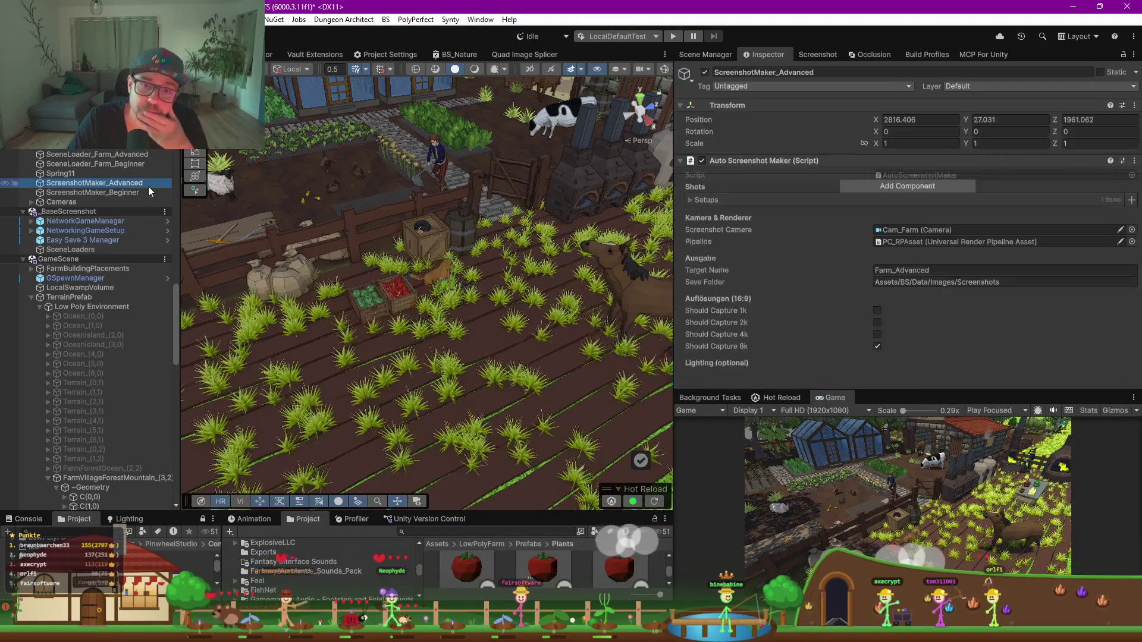
Step: Capture a new 7680 × 4320 Farm_Advanced_8k.png, check it, and return to Claude
scroll(937, 274, "down", 8)
left_click(902, 348)
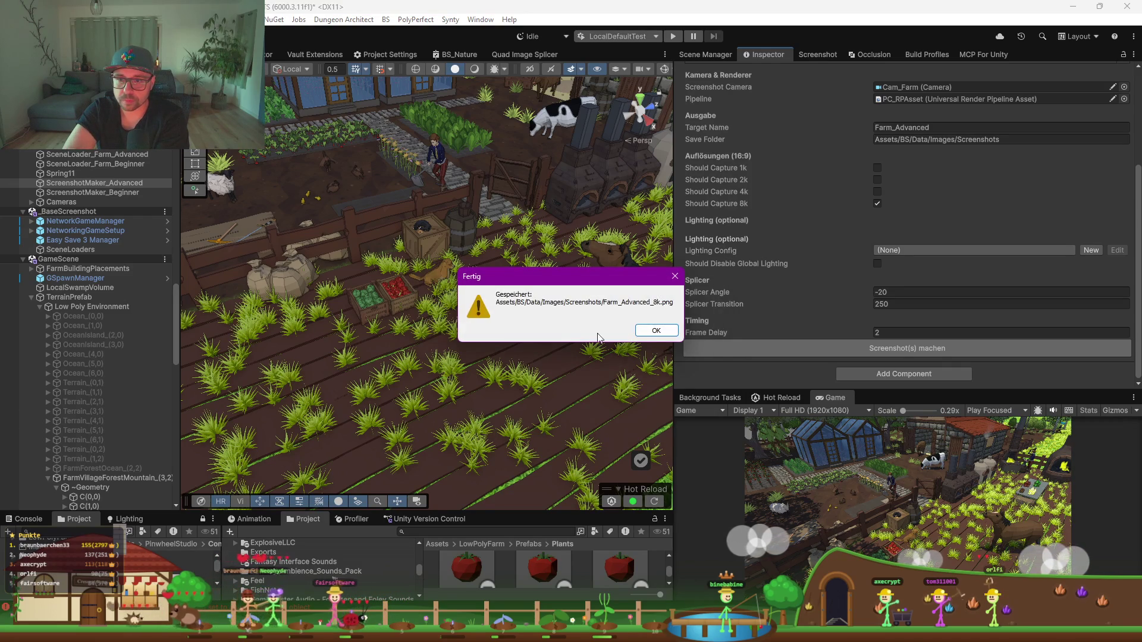
left_click(653, 331)
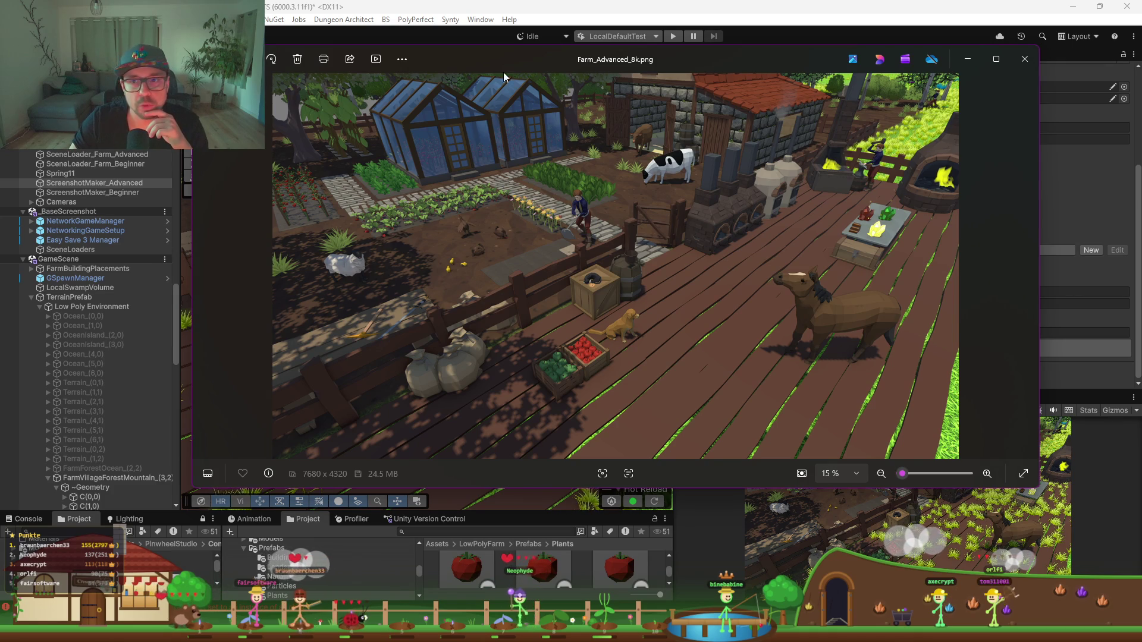
left_click(619, 559)
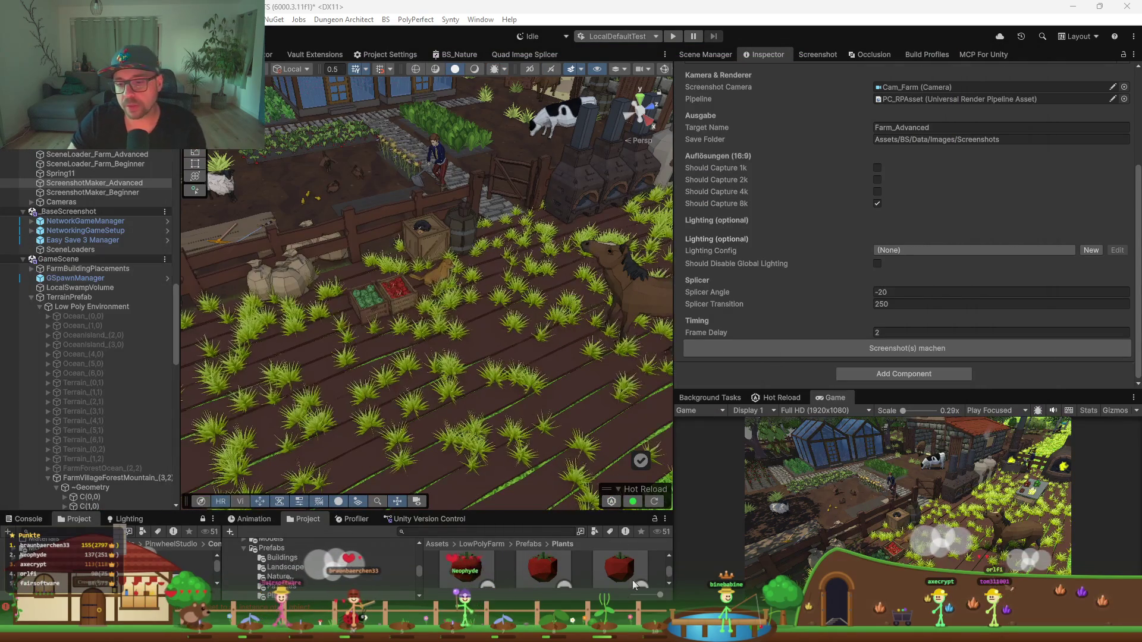
key("alt+Tab")
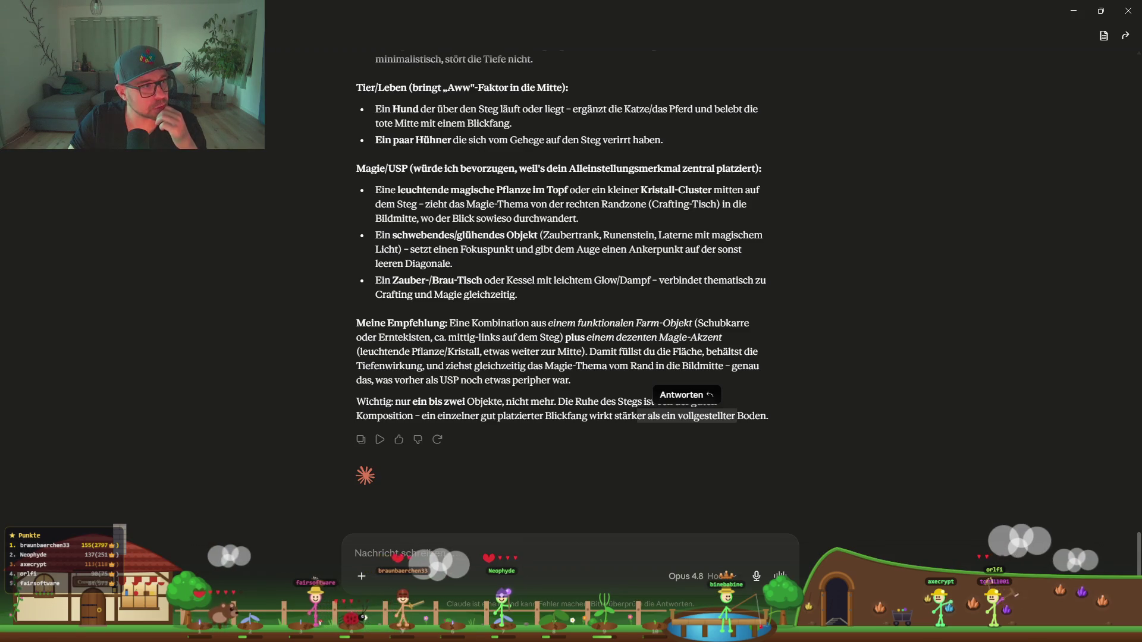
Step: Attach the new Farm_Advanced screenshot to the chat message and send it
mouse_move(650, 595)
left_mouse_down()
mouse_move(651, 572)
mouse_move(479, 507)
left_mouse_up()
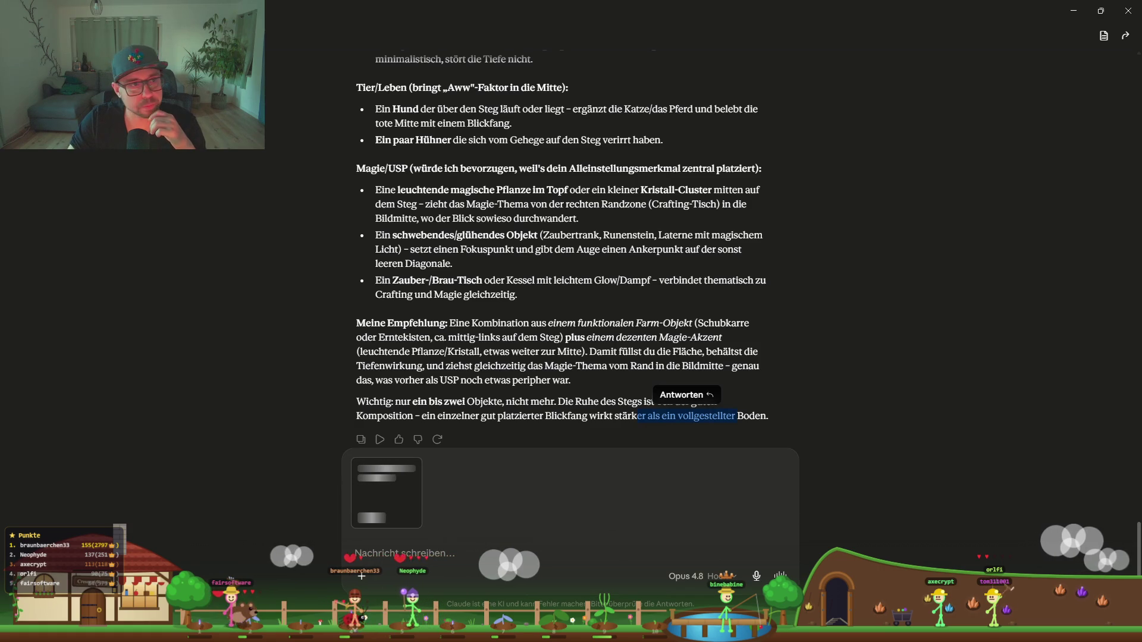
left_click(567, 547)
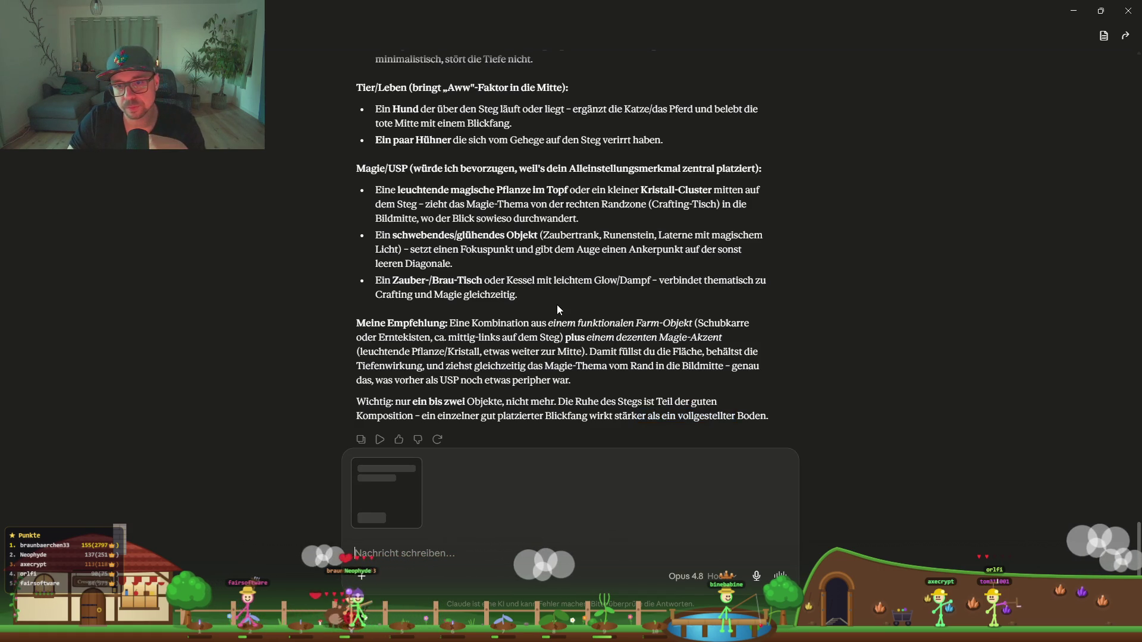
scroll(541, 552, "down", 2)
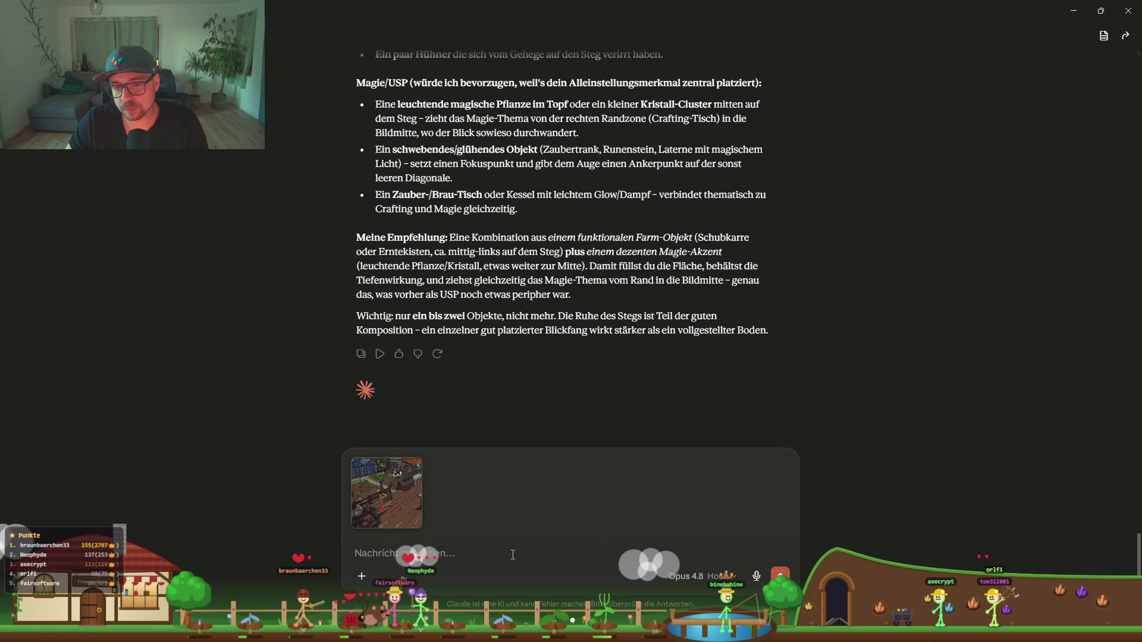
key("Return")
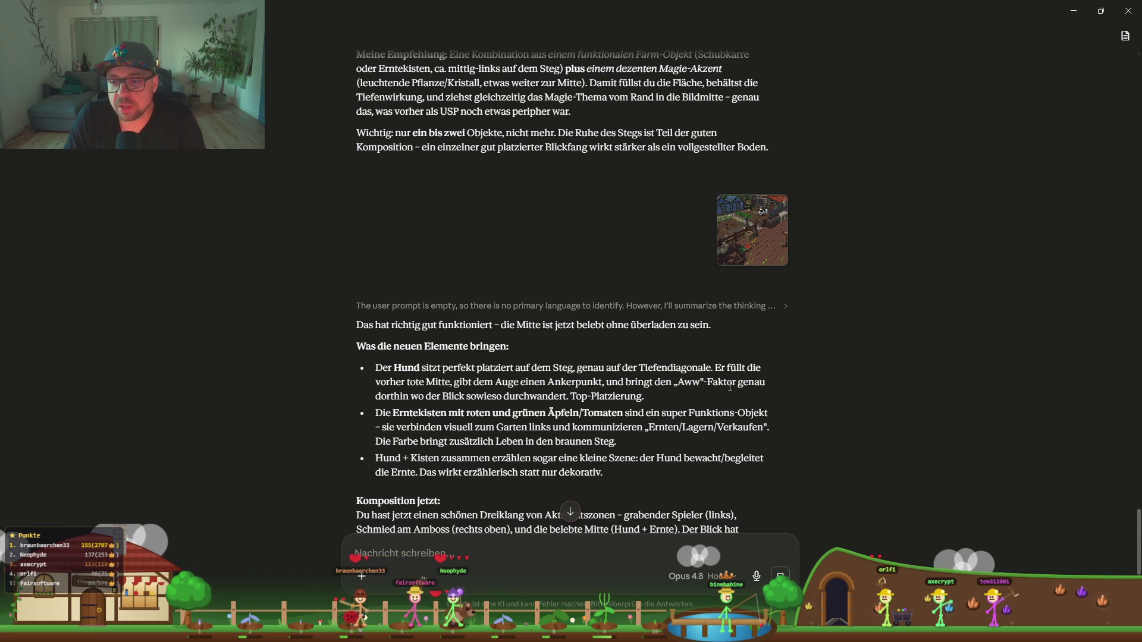
Step: Read through Claude's reply about the new dog and harvest crates
mouse_move(736, 384)
left_mouse_down()
mouse_move(640, 368)
mouse_move(674, 378)
left_mouse_up()
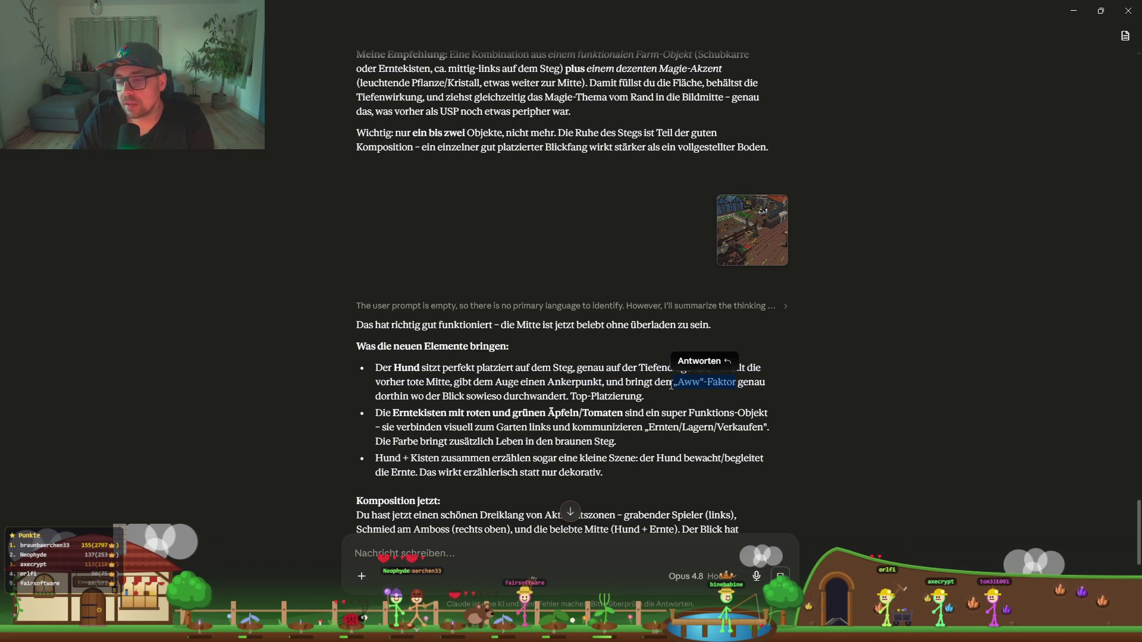
scroll(430, 407, "down", 2)
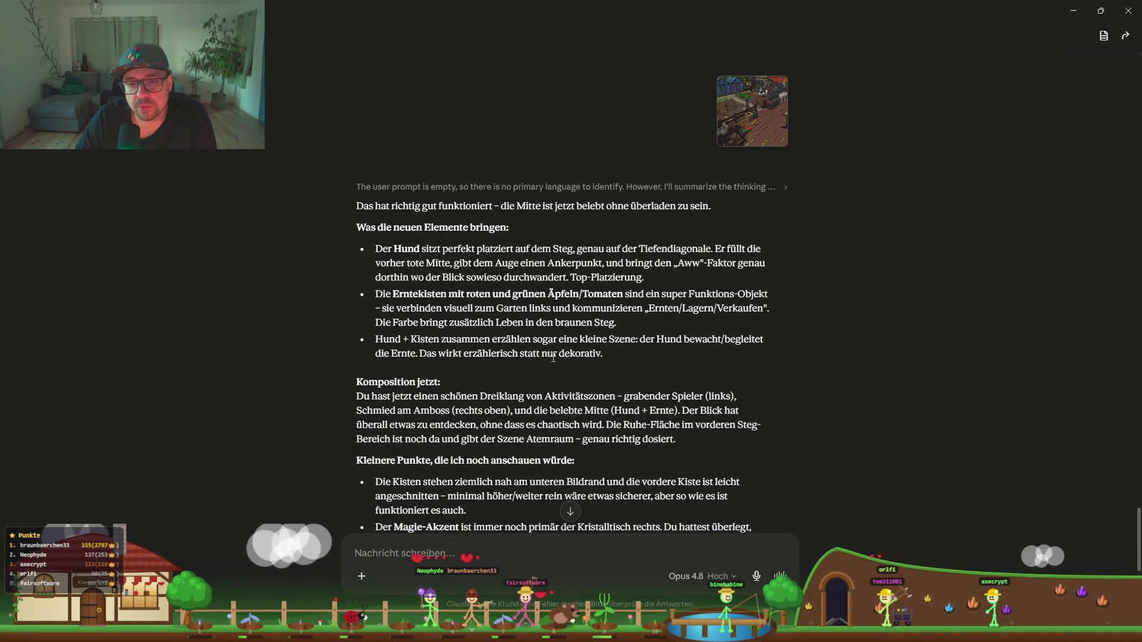
scroll(503, 348, "down", 2)
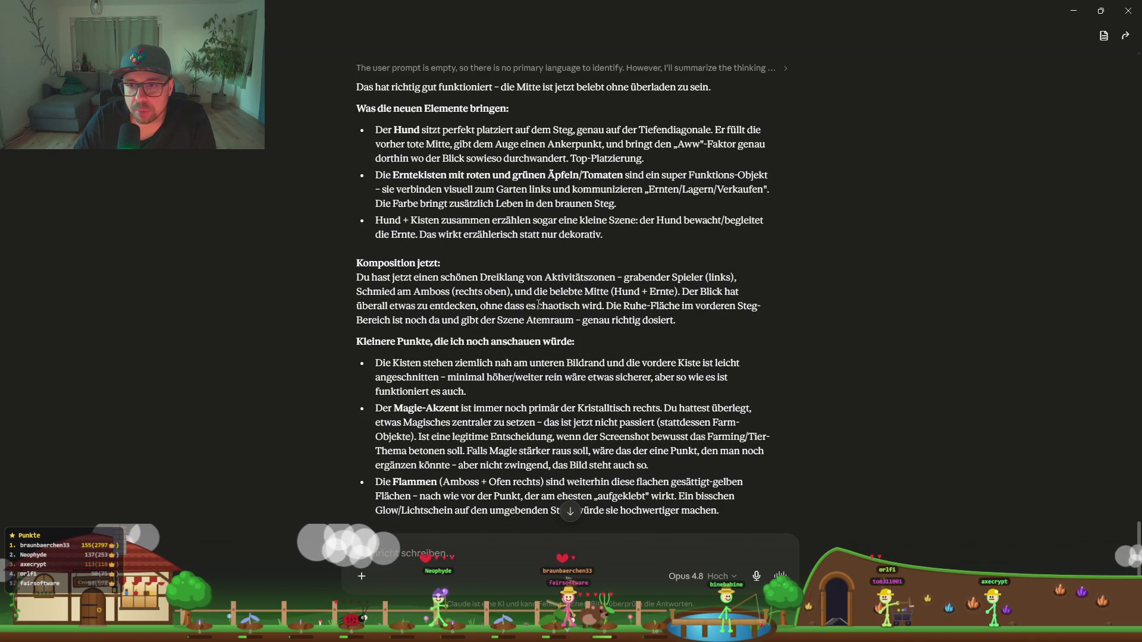
scroll(537, 305, "down", 1)
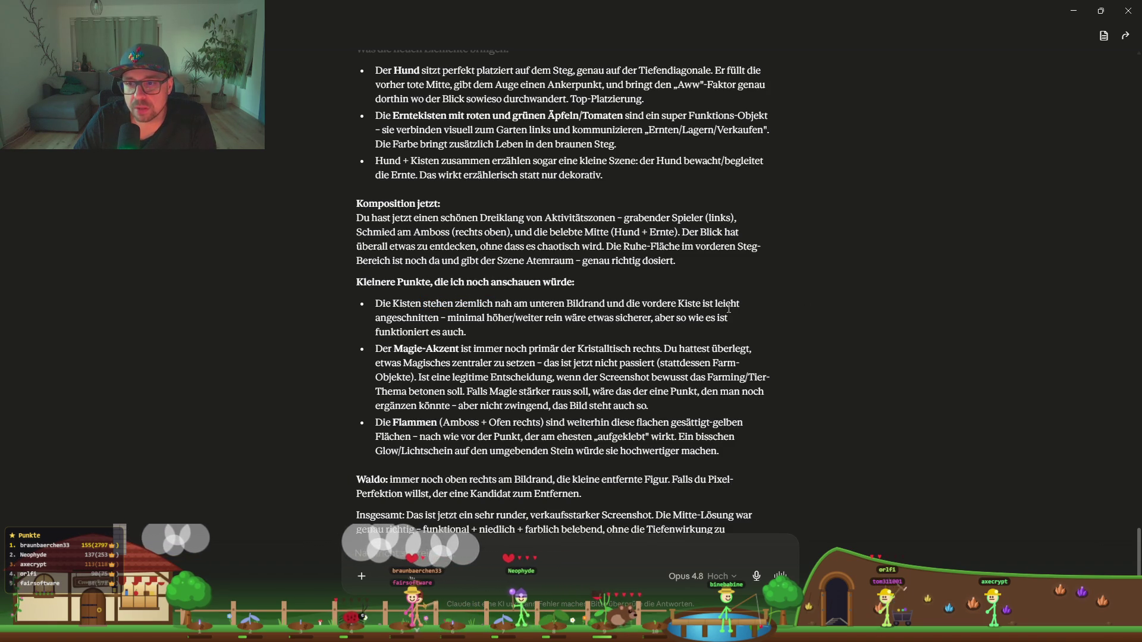
scroll(690, 246, "up", 4)
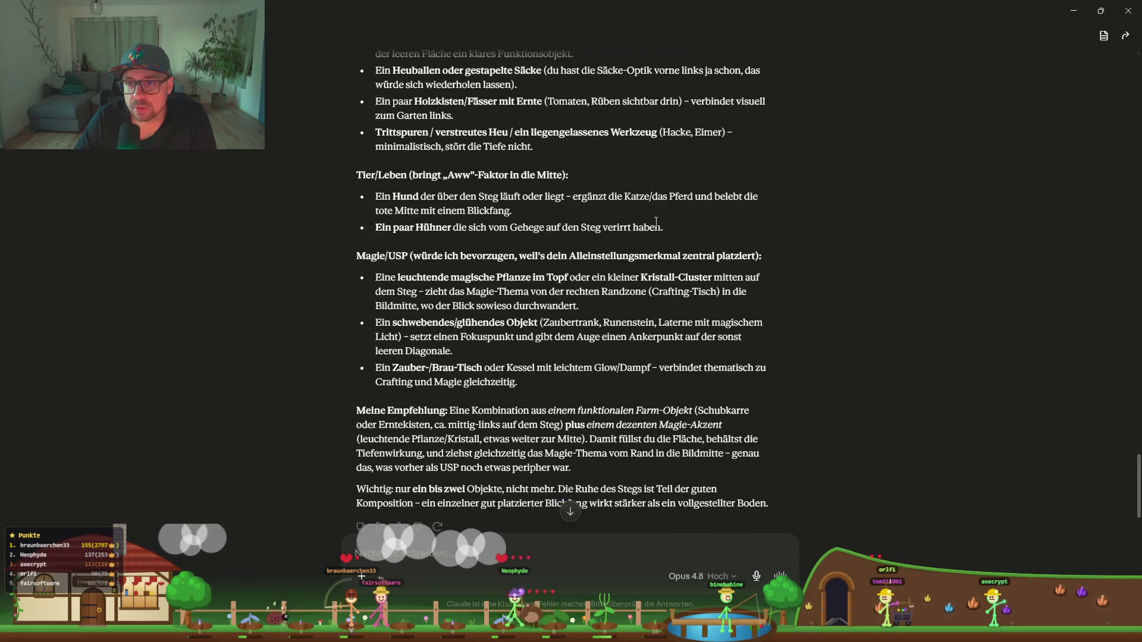
Step: Enlarge the sent screenshot, check the flames remark, and minimise the chat
left_click(752, 188)
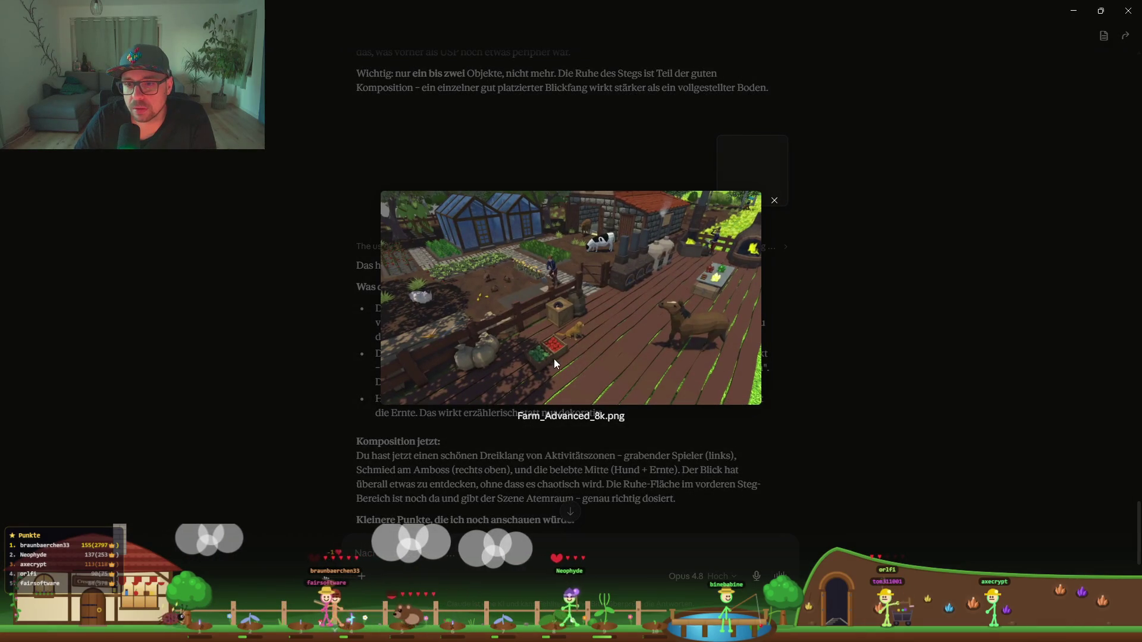
key("Escape")
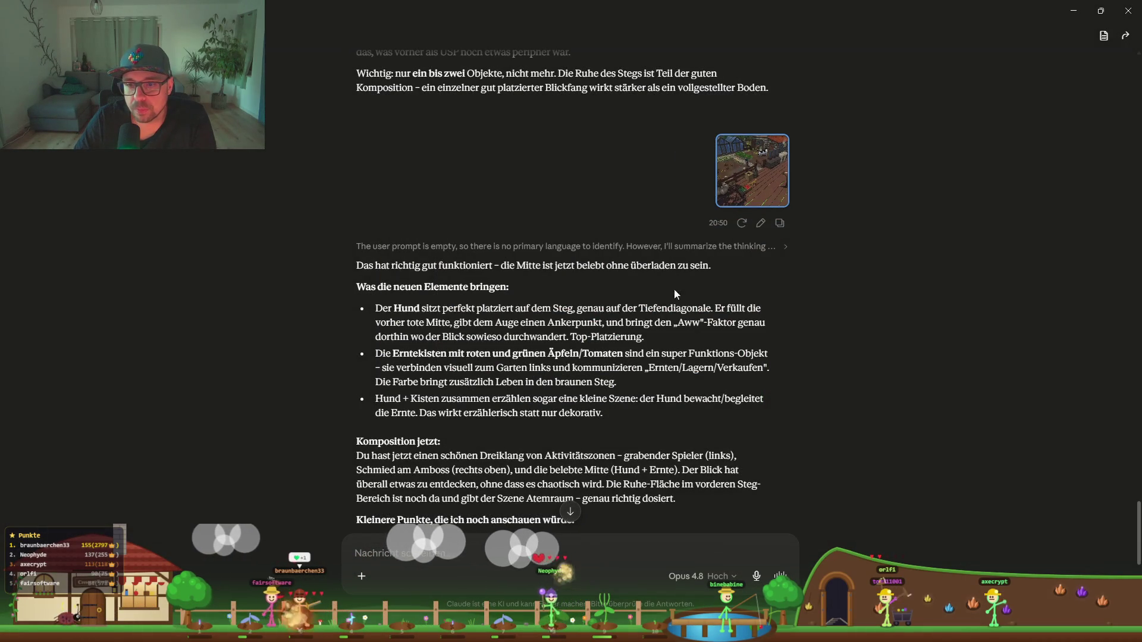
scroll(697, 264, "down", 5)
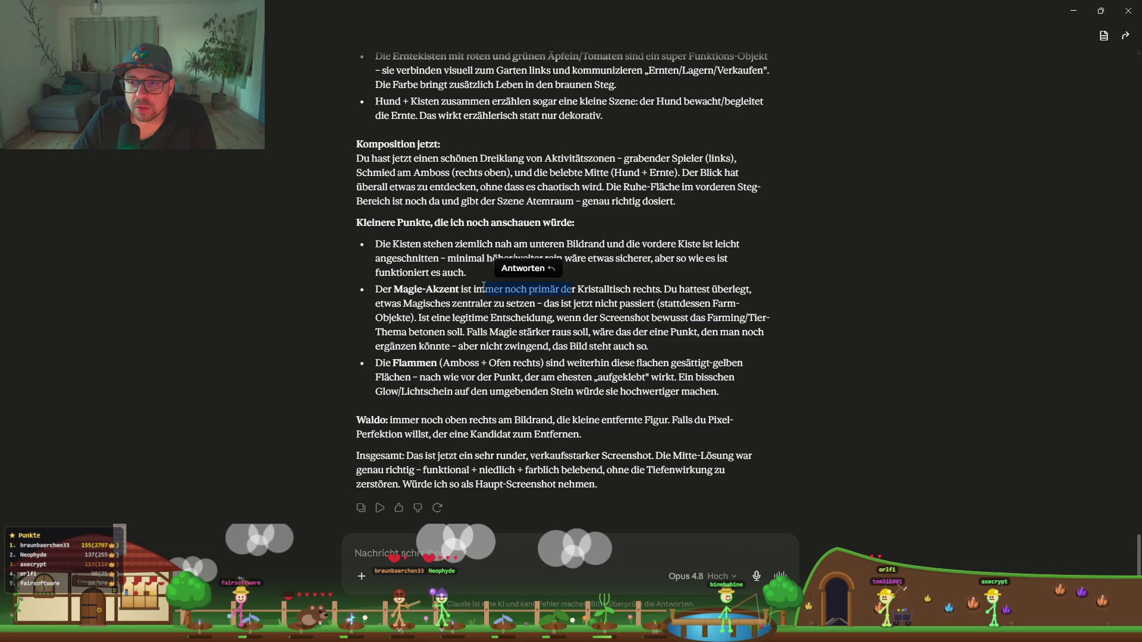
left_click_drag(611, 358, 624, 361)
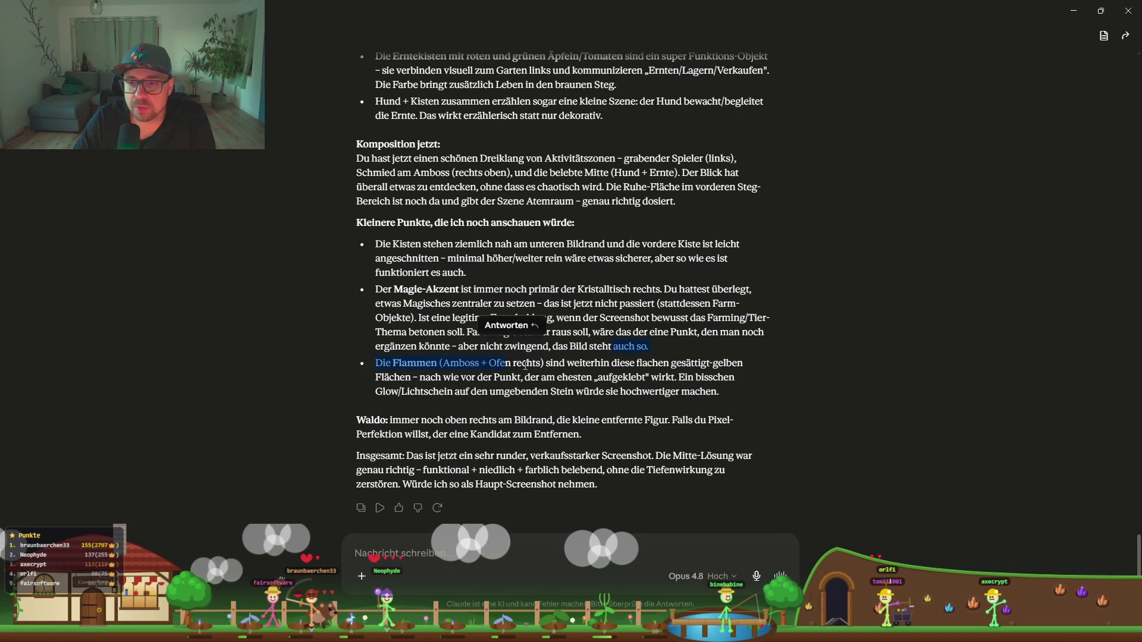
left_click(675, 361)
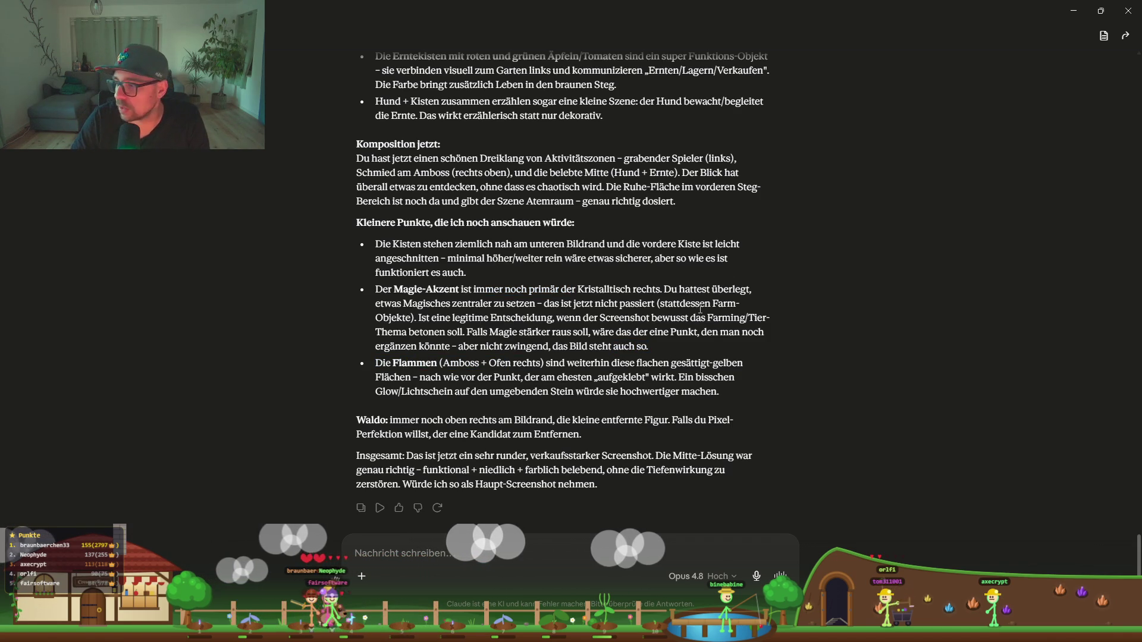
left_click(1075, 10)
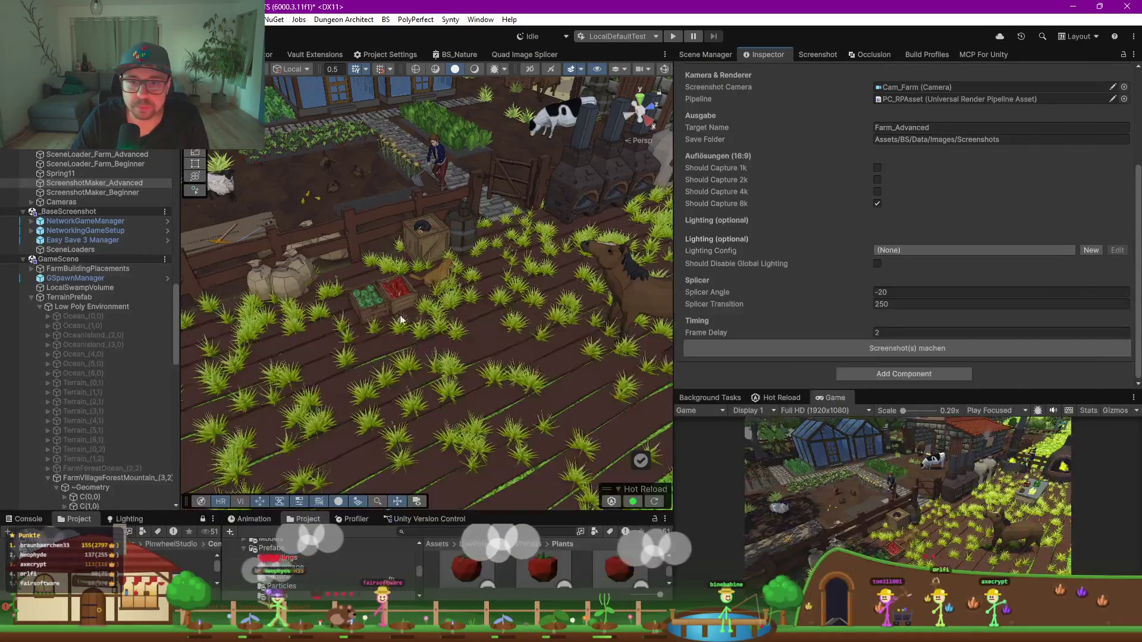
Step: Zoom onto the crates, select Vegetable_box_05, and swing the view over to the forge
scroll(396, 305, "up", 6)
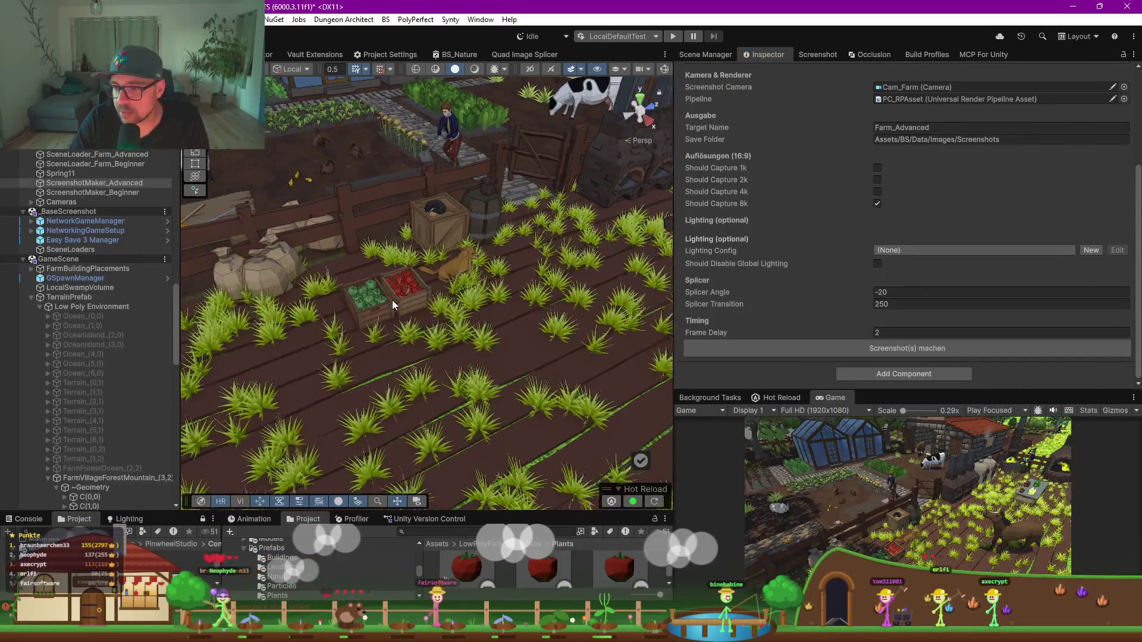
scroll(397, 308, "up", 6)
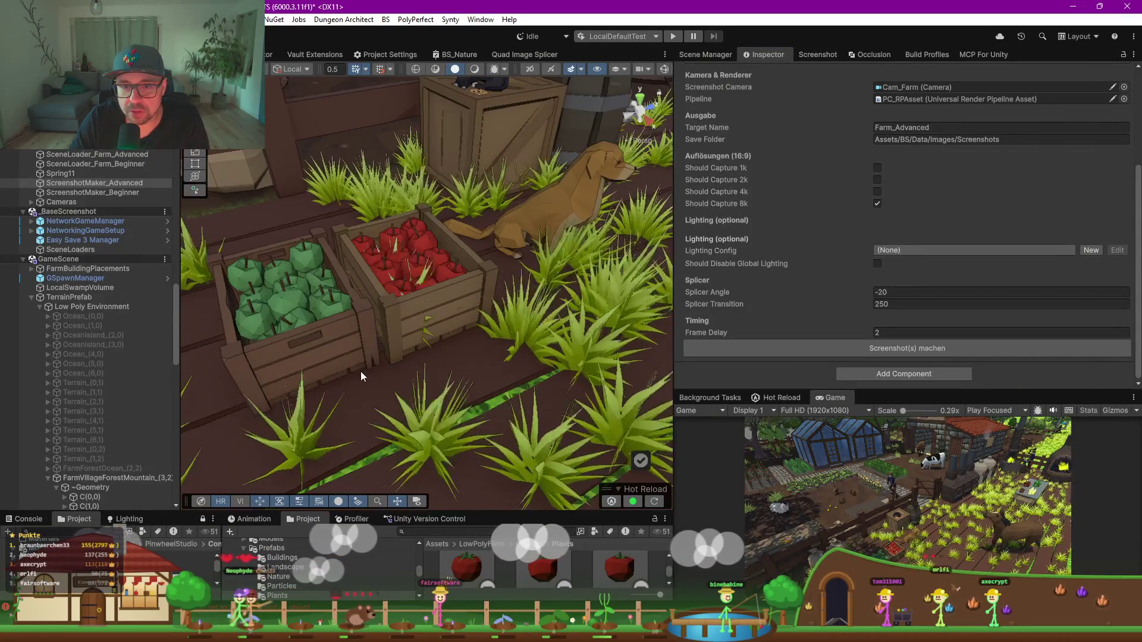
scroll(378, 337, "up", 5)
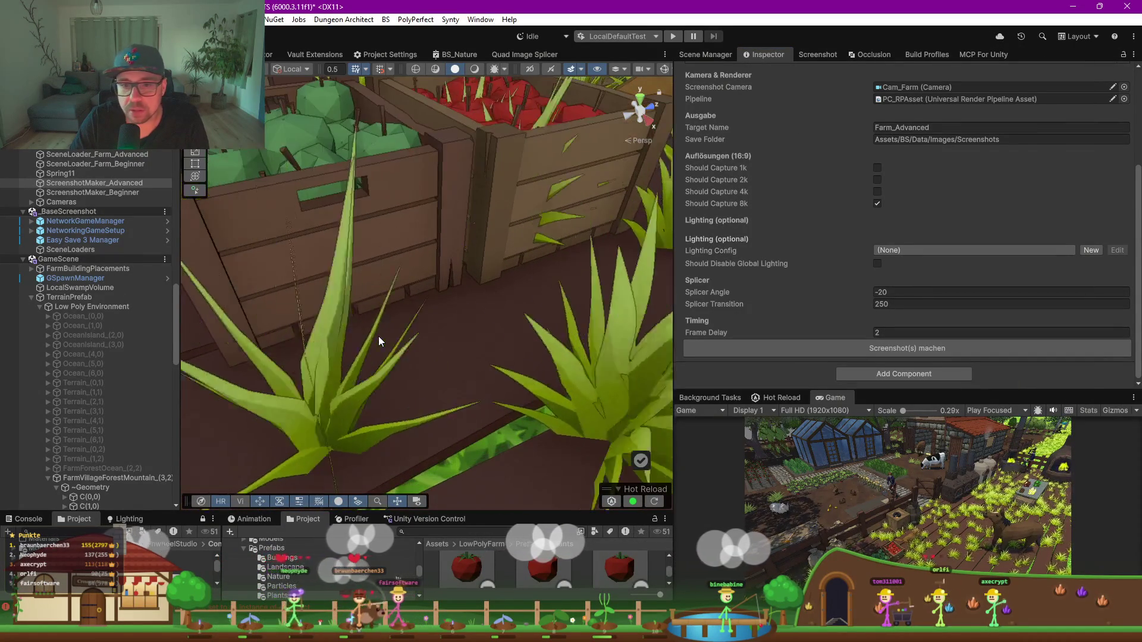
right_click(379, 337)
left_click(394, 291)
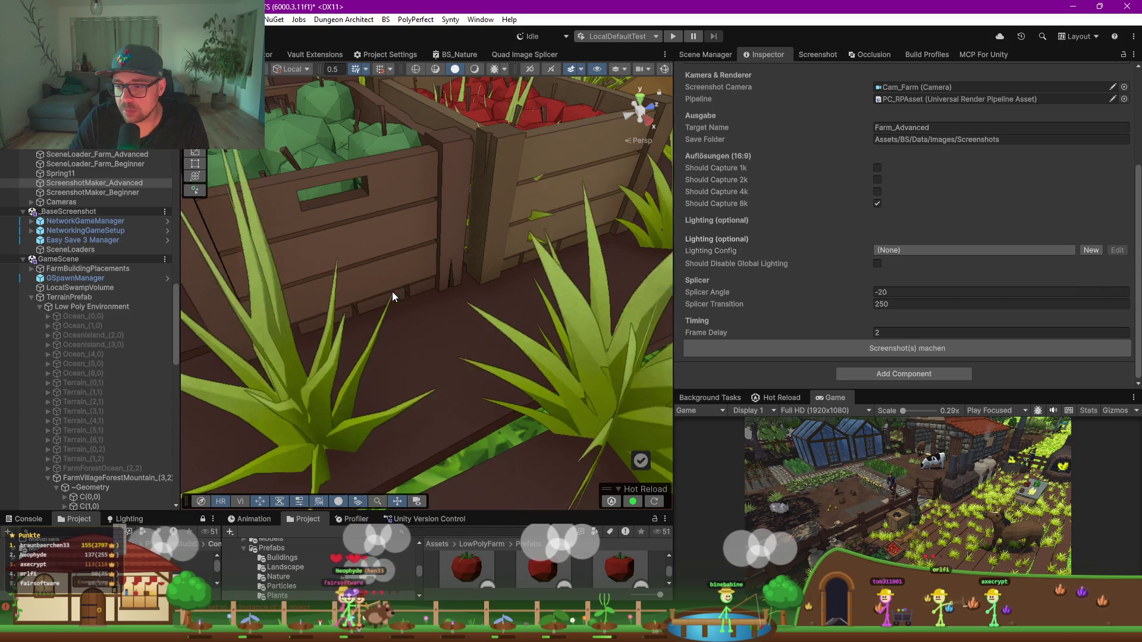
left_click(394, 291)
scroll(394, 292, "down", 5)
mouse_move(394, 292)
left_mouse_down()
mouse_move(431, 248)
mouse_move(334, 275)
mouse_move(341, 267)
mouse_move(404, 307)
left_mouse_up()
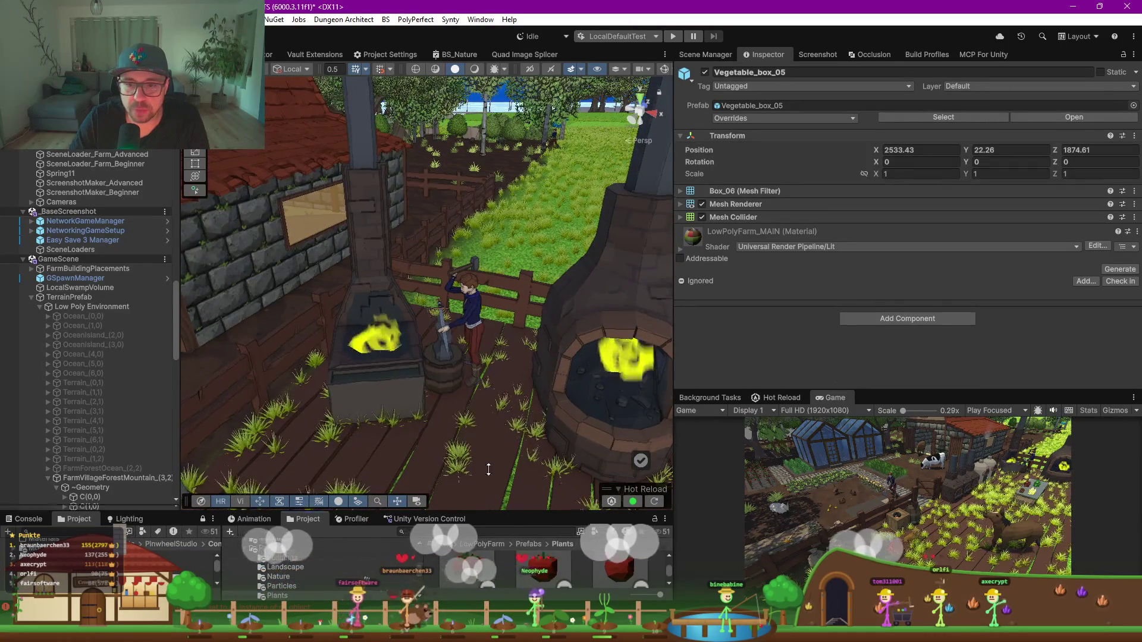
Step: Search the project for 'fire fx' prefabs in list view and drop FX_Campfire before the anvil
left_click_drag(468, 511, 453, 393)
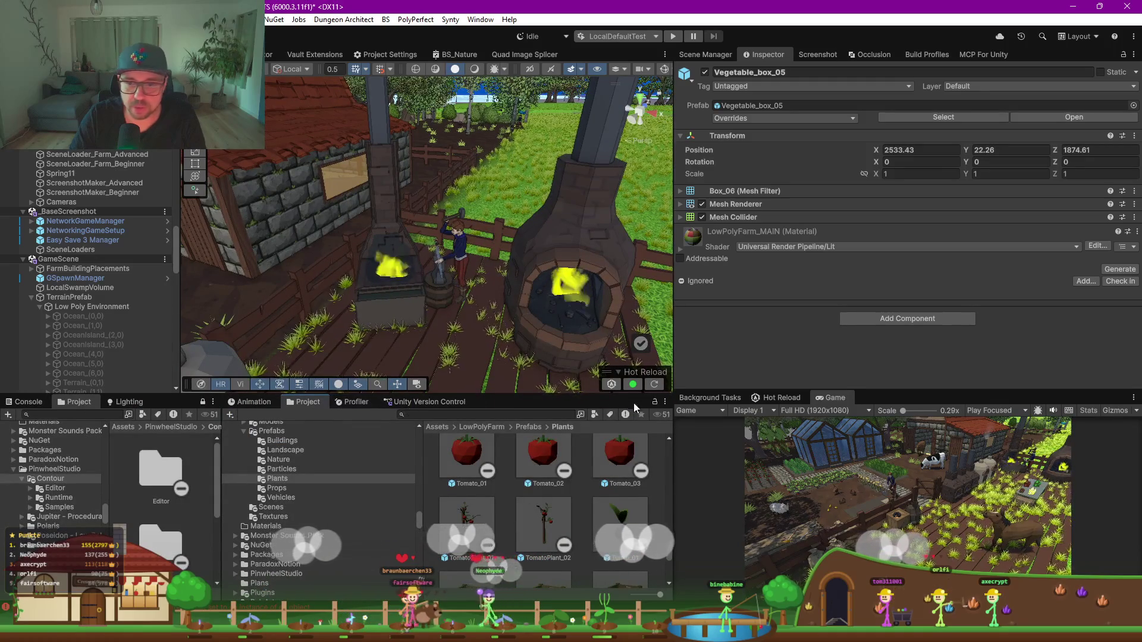
left_click(551, 413)
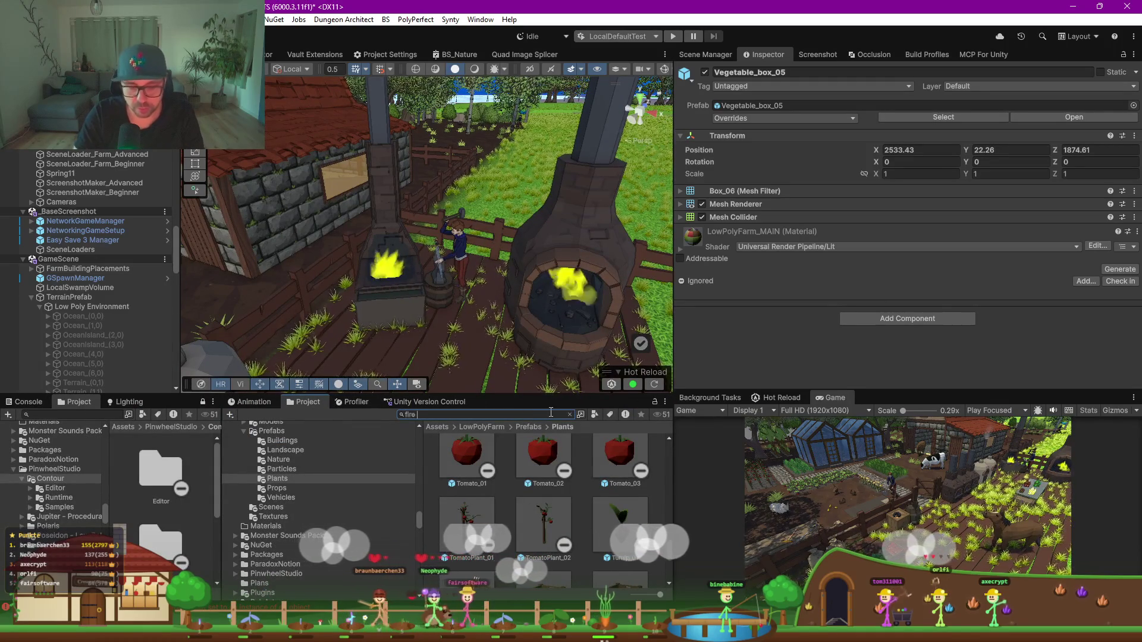
type("fire fx")
left_click(595, 415)
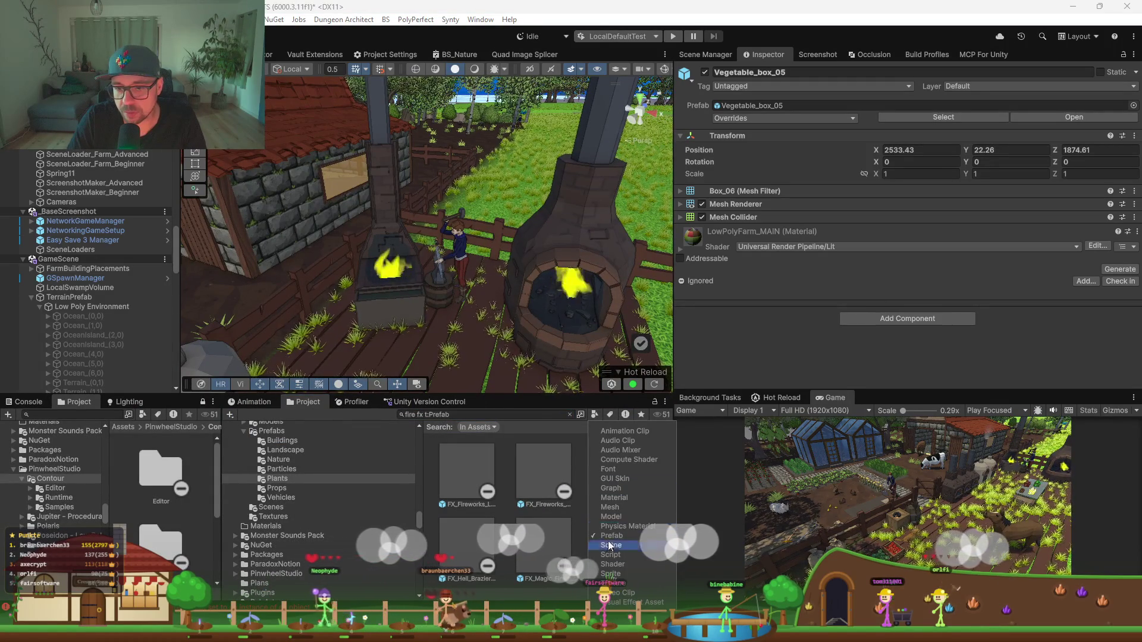
left_click(547, 594)
left_click_drag(655, 593, 634, 595)
mouse_move(491, 503)
left_mouse_down()
mouse_move(373, 355)
mouse_move(478, 486)
mouse_move(420, 354)
mouse_move(490, 477)
mouse_move(460, 353)
mouse_move(466, 473)
mouse_move(465, 445)
mouse_move(411, 353)
left_mouse_up()
Step: Place an FX_Fire_01 fire effect in front of the anvil
mouse_move(521, 504)
left_mouse_down()
mouse_move(498, 498)
mouse_move(410, 359)
mouse_move(482, 532)
mouse_move(422, 329)
mouse_move(504, 516)
mouse_move(470, 538)
mouse_move(432, 369)
mouse_move(480, 548)
mouse_move(438, 323)
mouse_move(438, 374)
left_mouse_up()
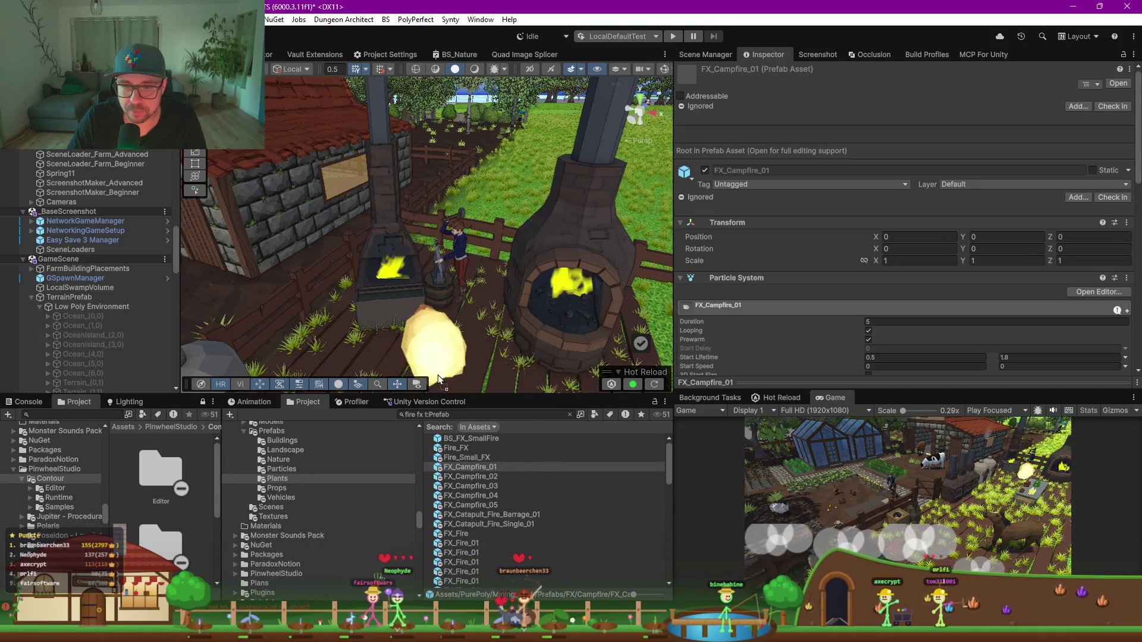
mouse_move(473, 572)
left_mouse_down()
mouse_move(424, 331)
mouse_move(428, 345)
left_mouse_up()
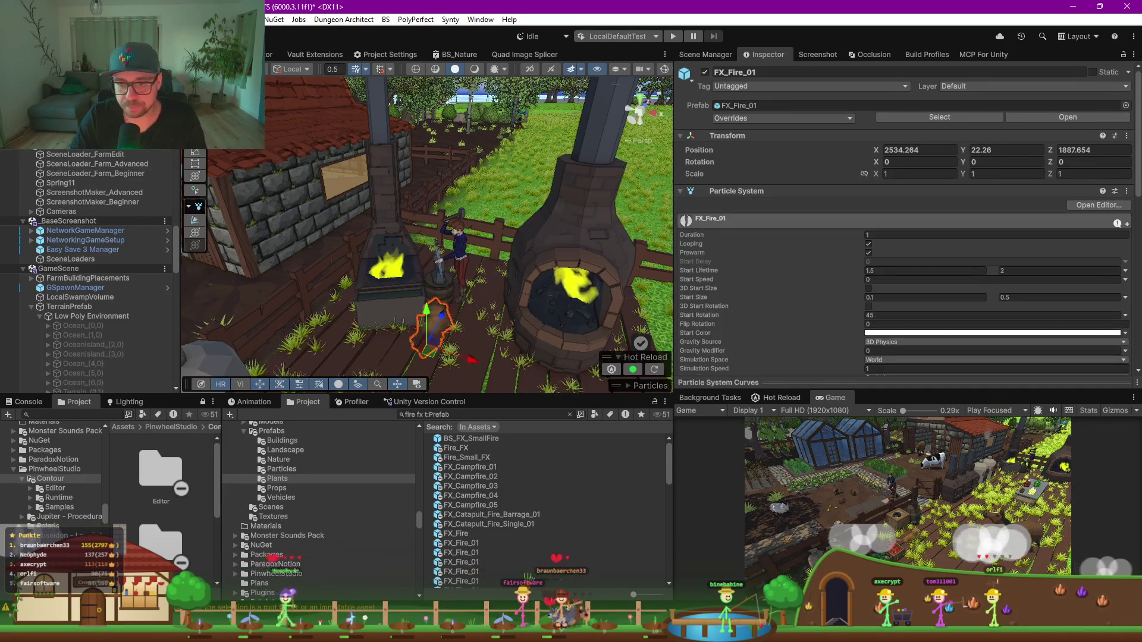
left_click(512, 543)
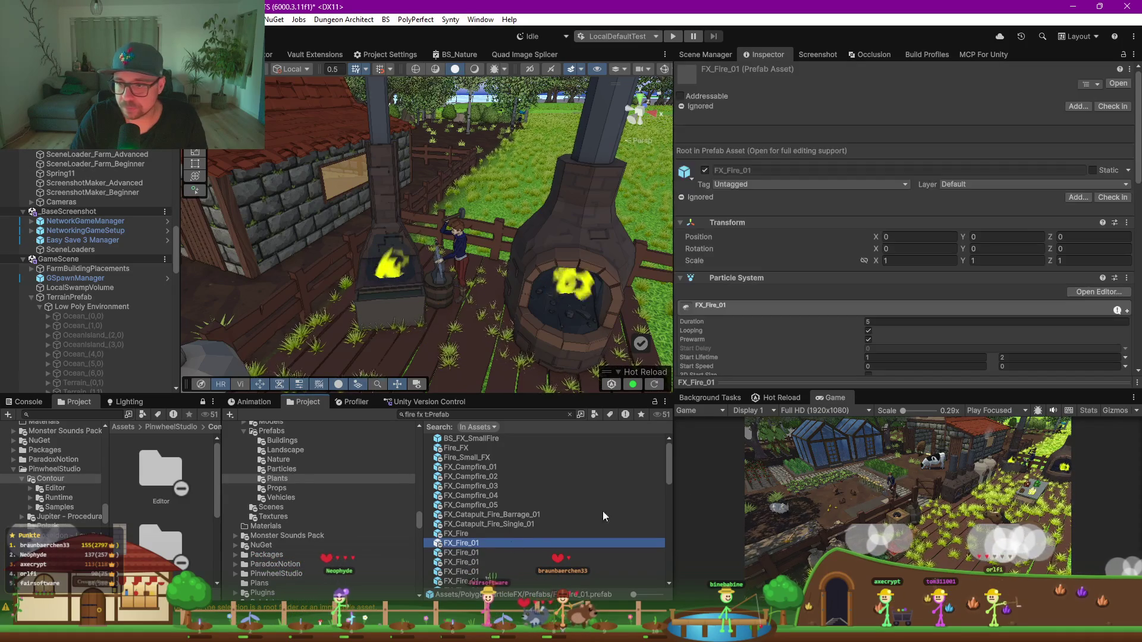
scroll(816, 320, "down", 10)
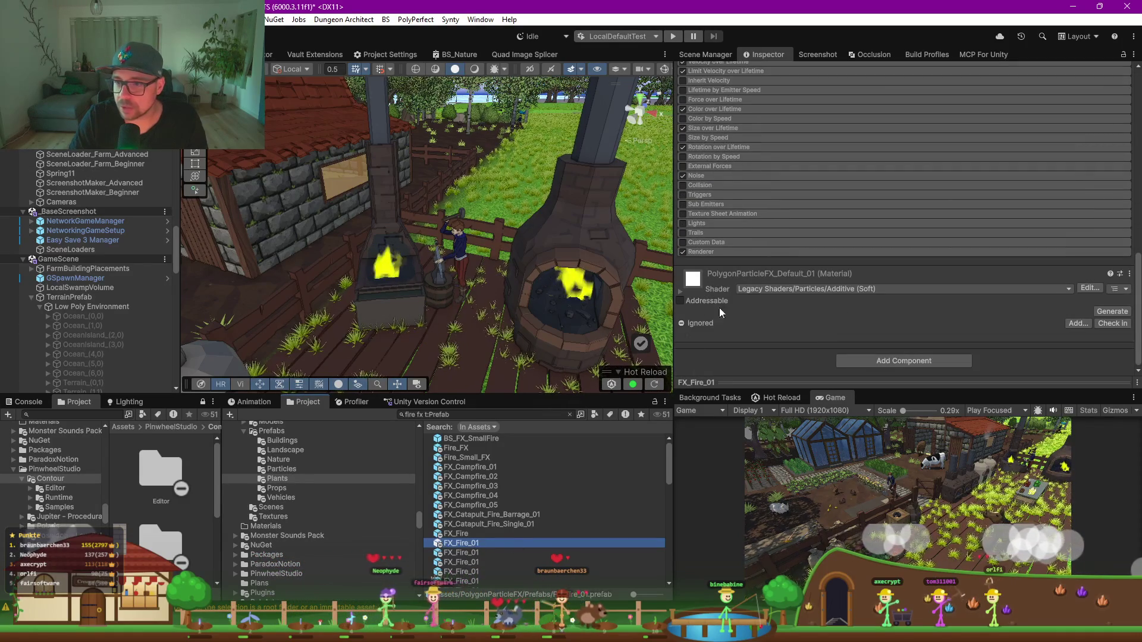
left_click(467, 553)
left_click_drag(467, 557, 410, 351)
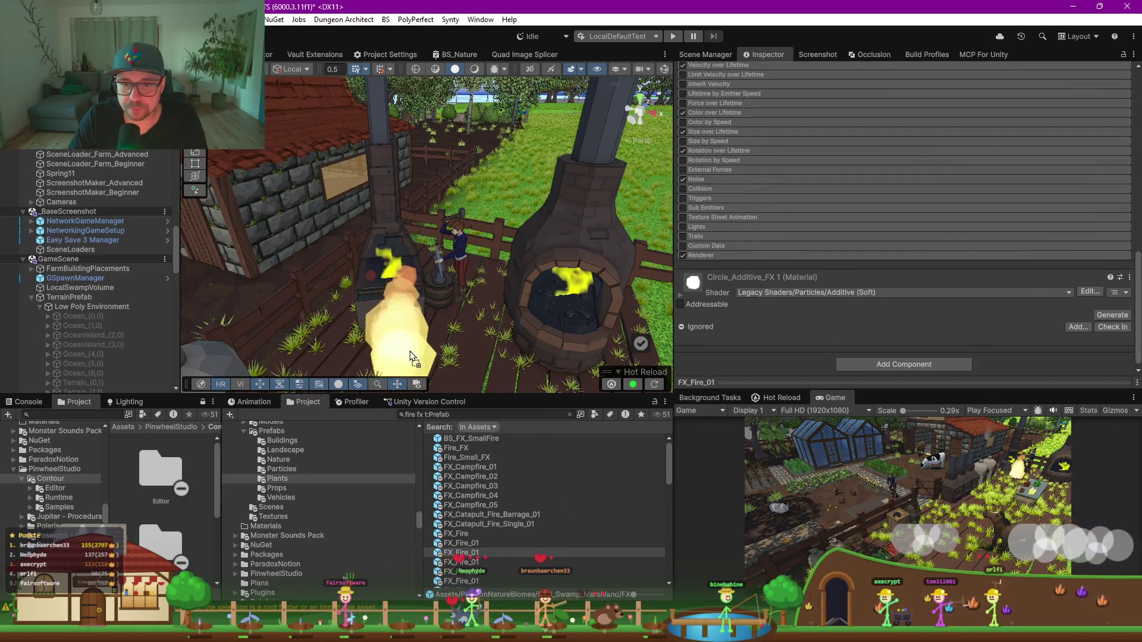
Step: Select and frame the fire effect, then expand its Size over Lifetime settings
left_click(452, 344)
key("f")
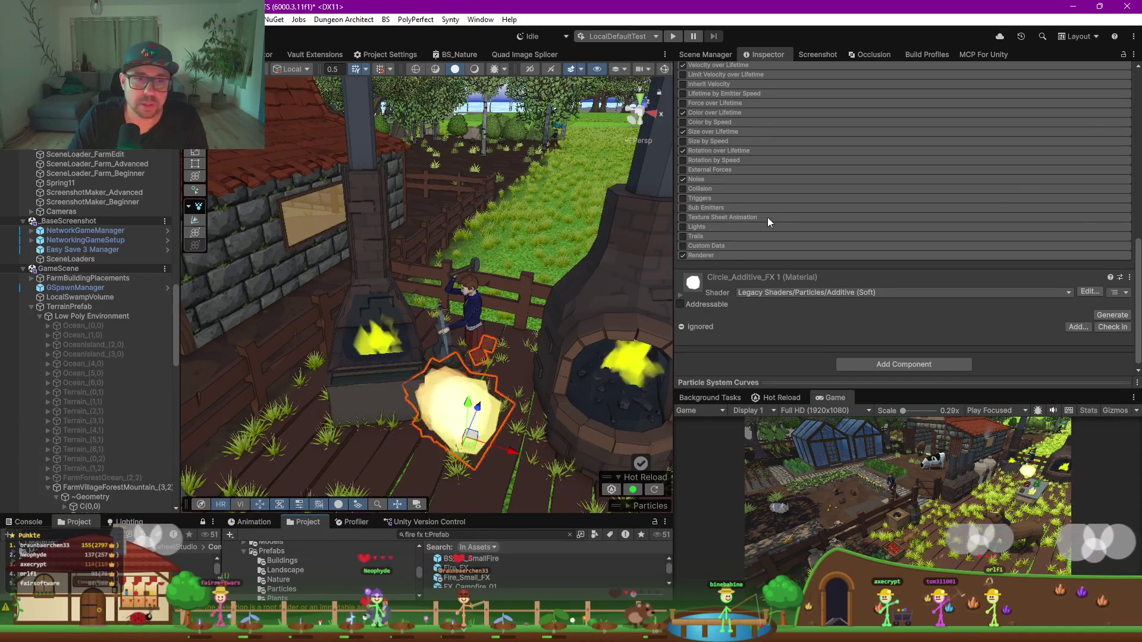
scroll(785, 178, "up", 5)
scroll(804, 156, "up", 3)
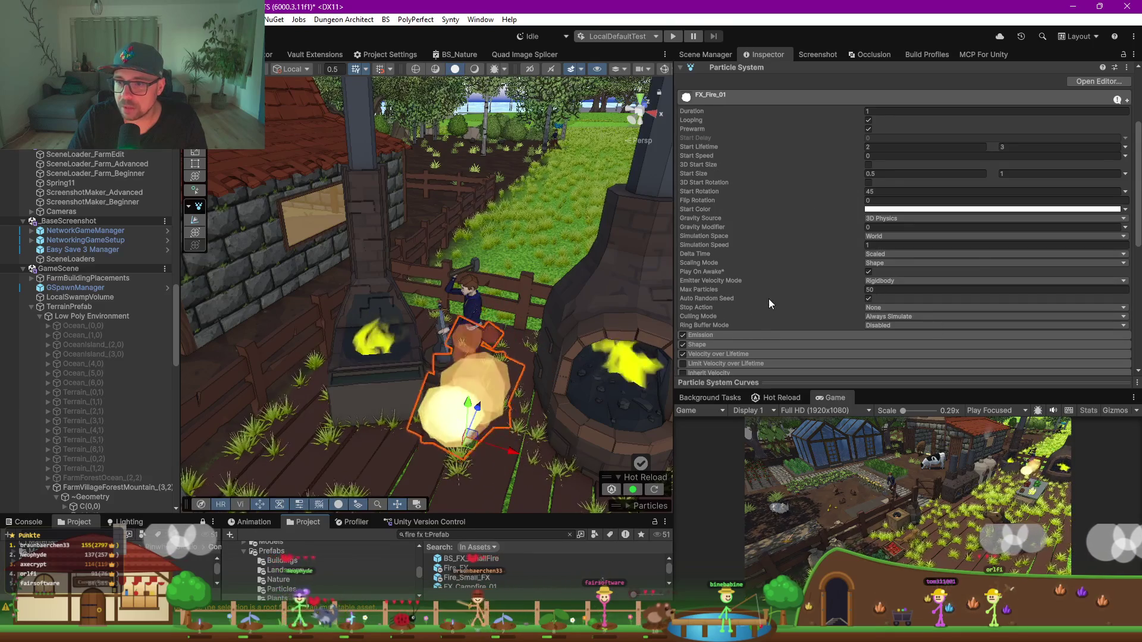
scroll(769, 298, "down", 5)
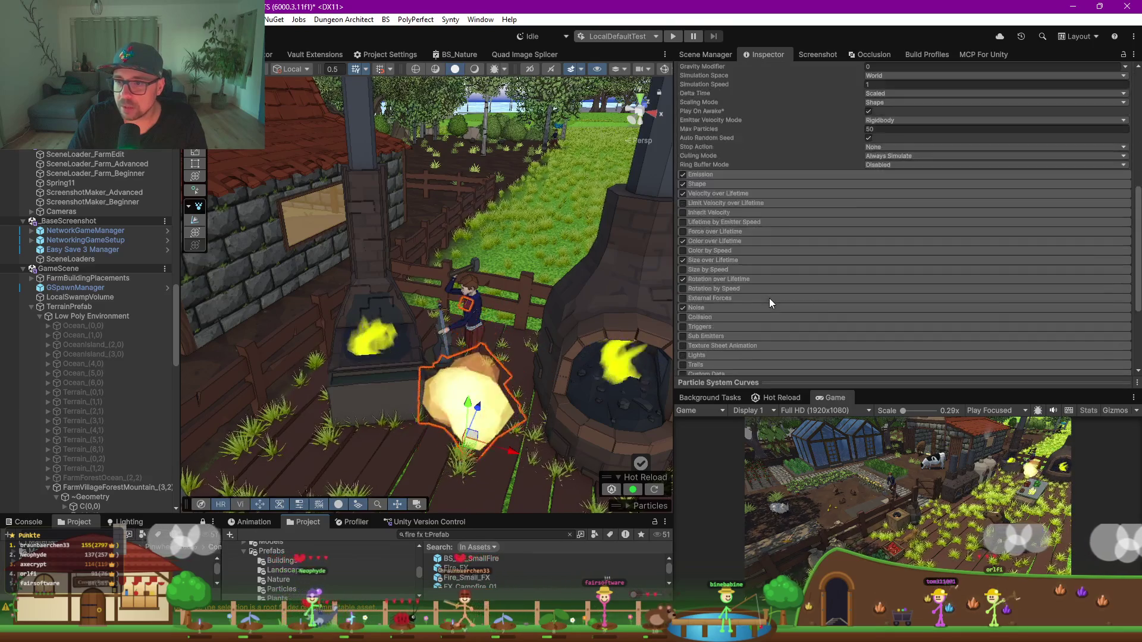
left_click(720, 261)
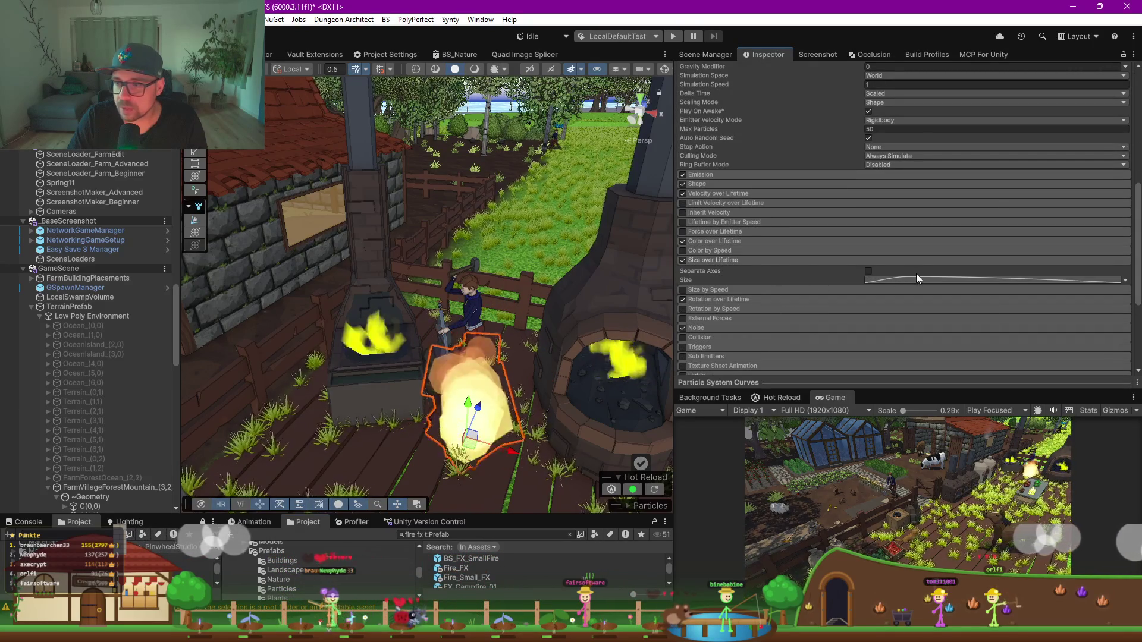
Step: Examine the fire's Size over Lifetime curve and size mode options, leaving them unchanged
left_click(874, 283)
left_click(874, 281)
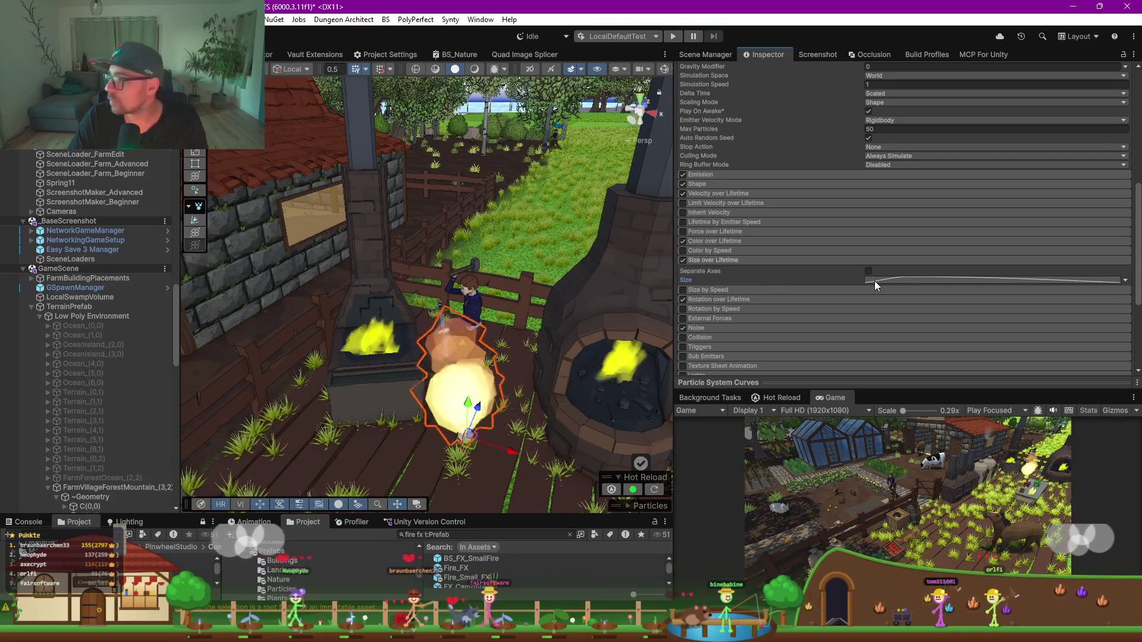
left_click(905, 281)
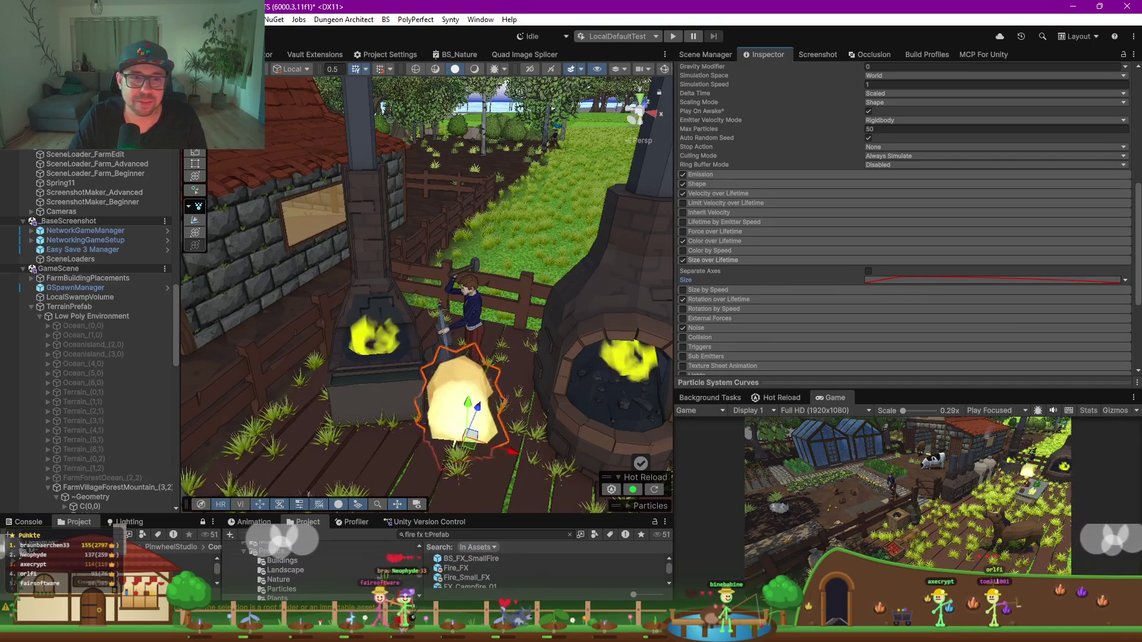
left_click(461, 410)
scroll(942, 286, "down", 10)
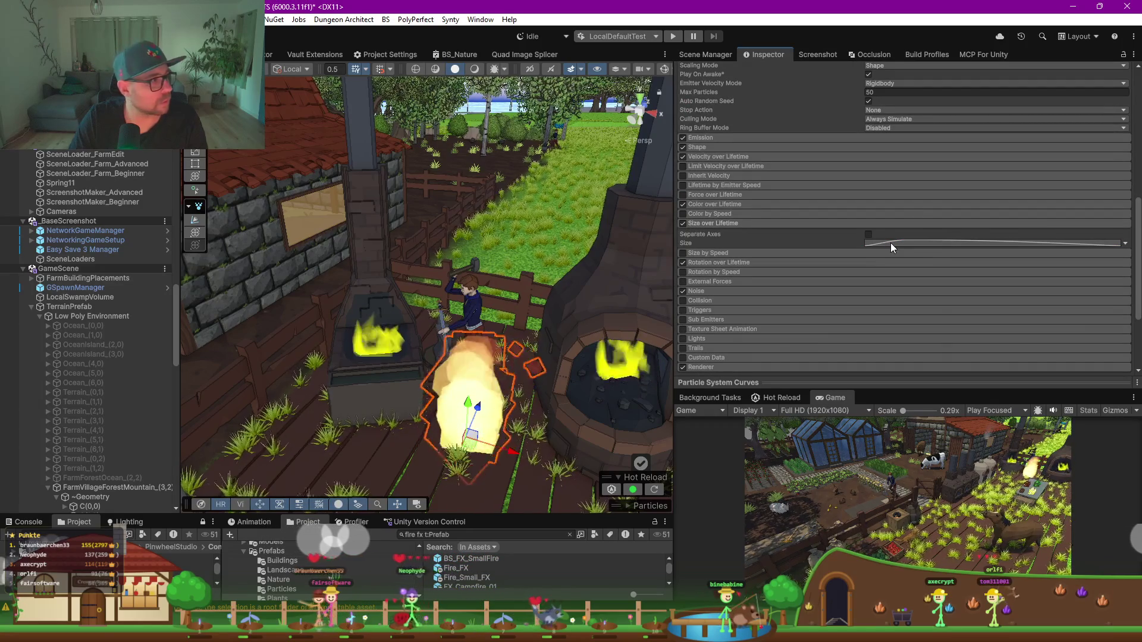
left_click(891, 242)
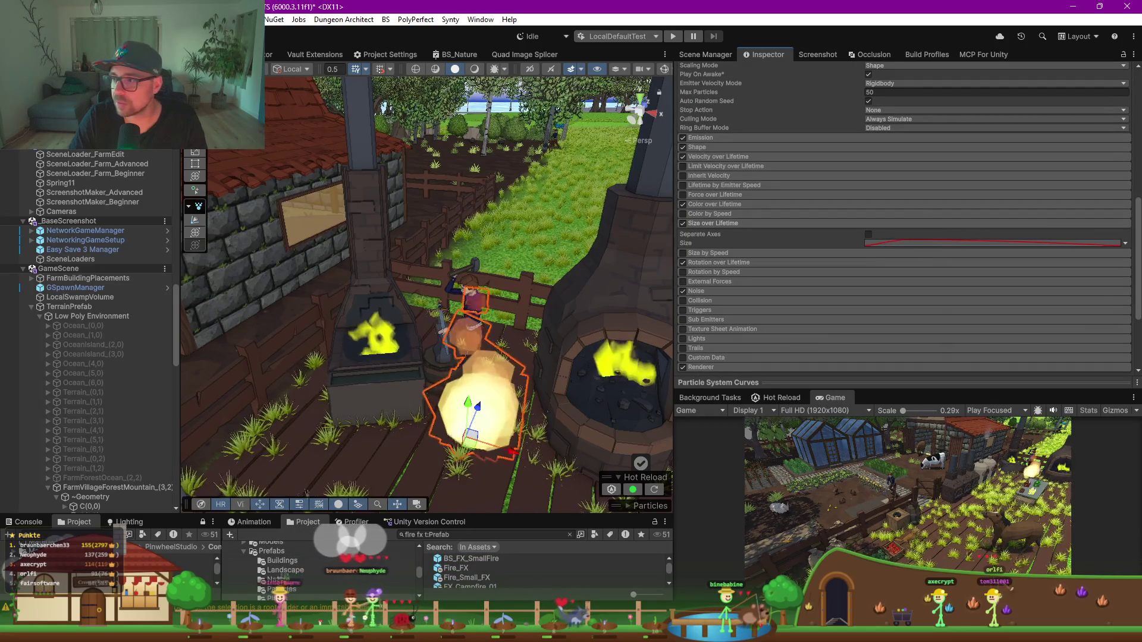
left_click(1125, 243)
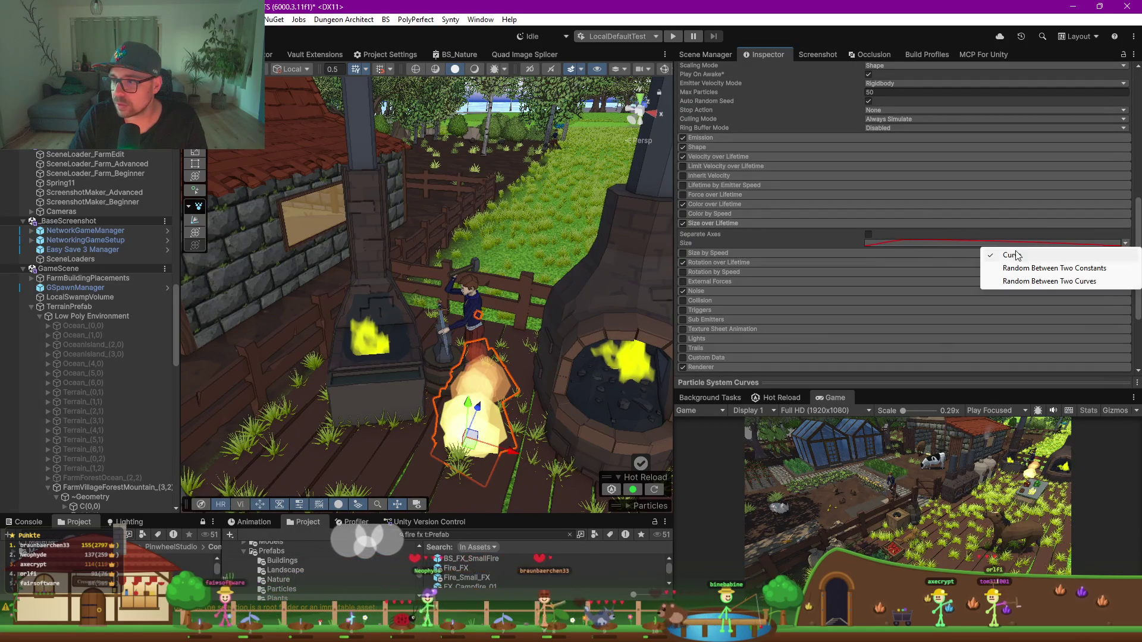
left_click(912, 240)
right_click(912, 240)
left_click(880, 245)
Step: Toggle the Size over Lifetime module off and back on to compare
left_click(682, 222)
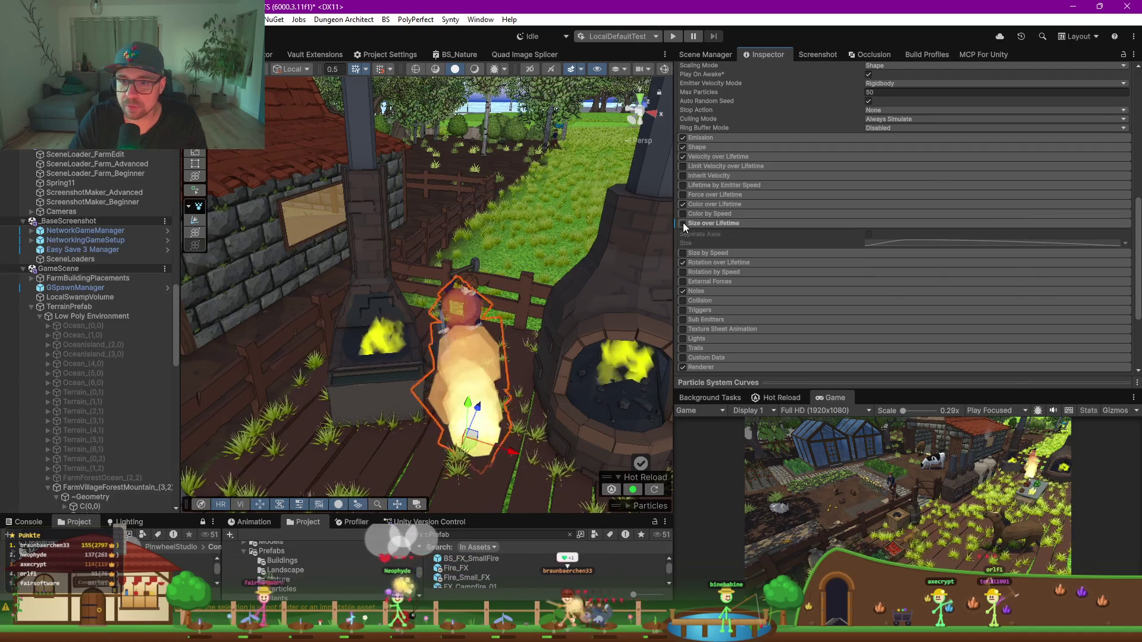
left_click(684, 224)
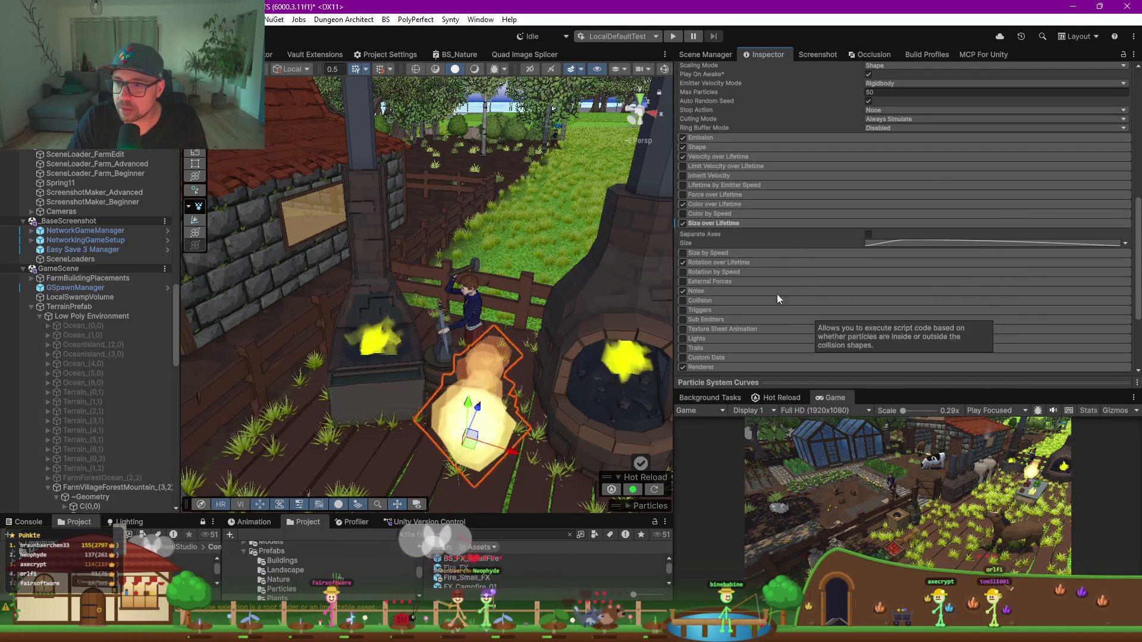
scroll(761, 244, "up", 5)
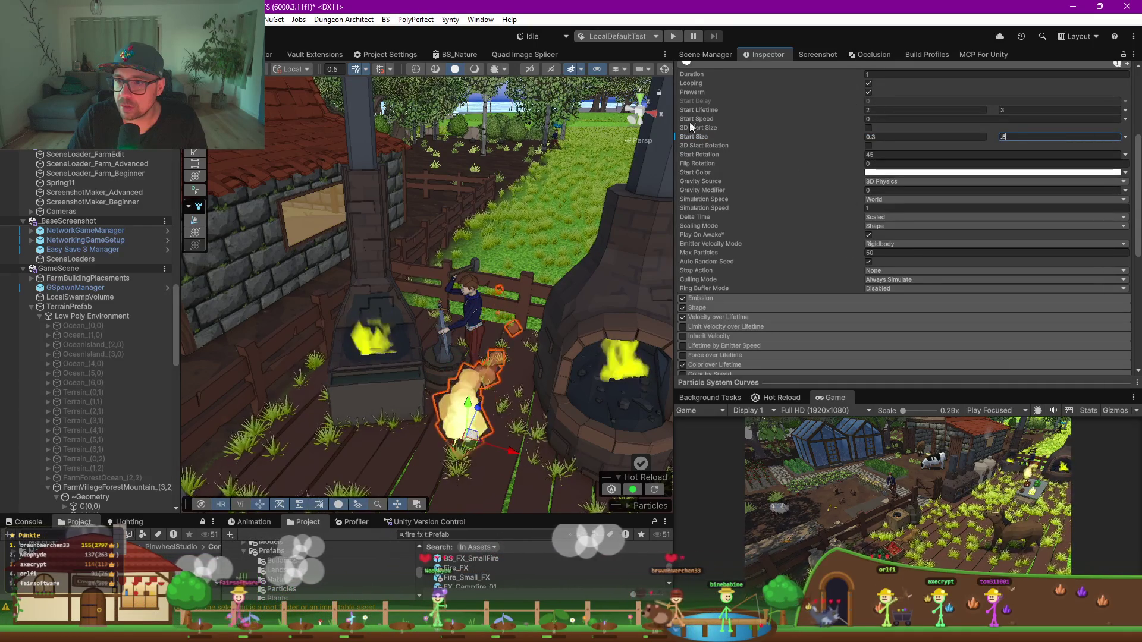
Step: Set the forge fire's Start Lifetime to between 1 and 2
left_click(880, 110)
type("1")
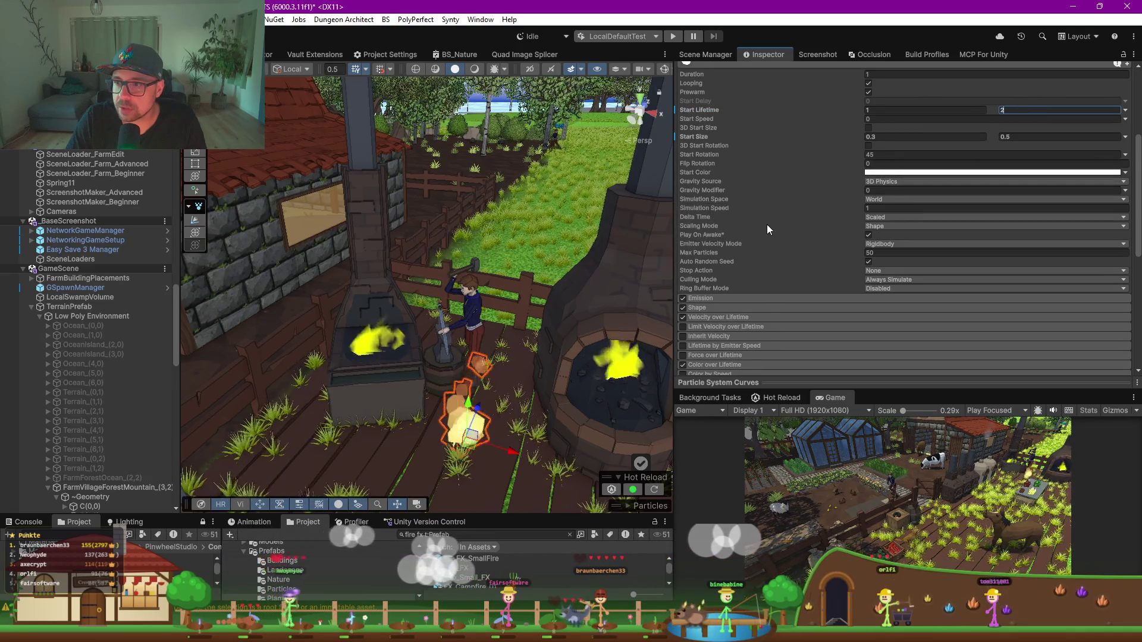
scroll(766, 224, "down", 3)
scroll(729, 301, "down", 3)
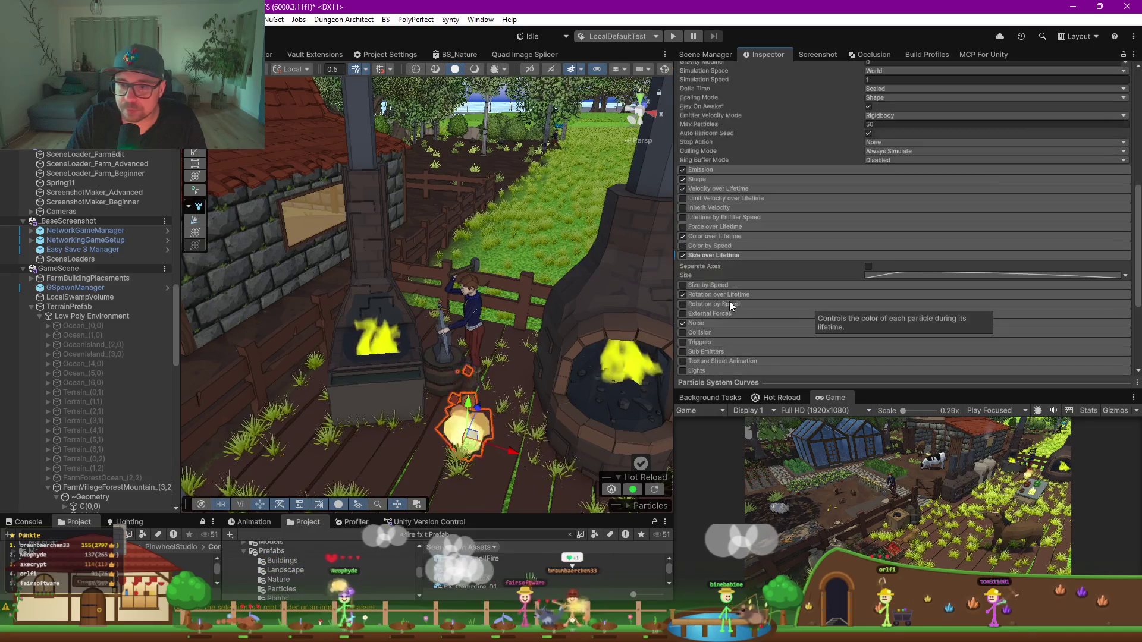
Step: Lower the Emission Rate over Time to 5 and deselect the fire
left_click(714, 189)
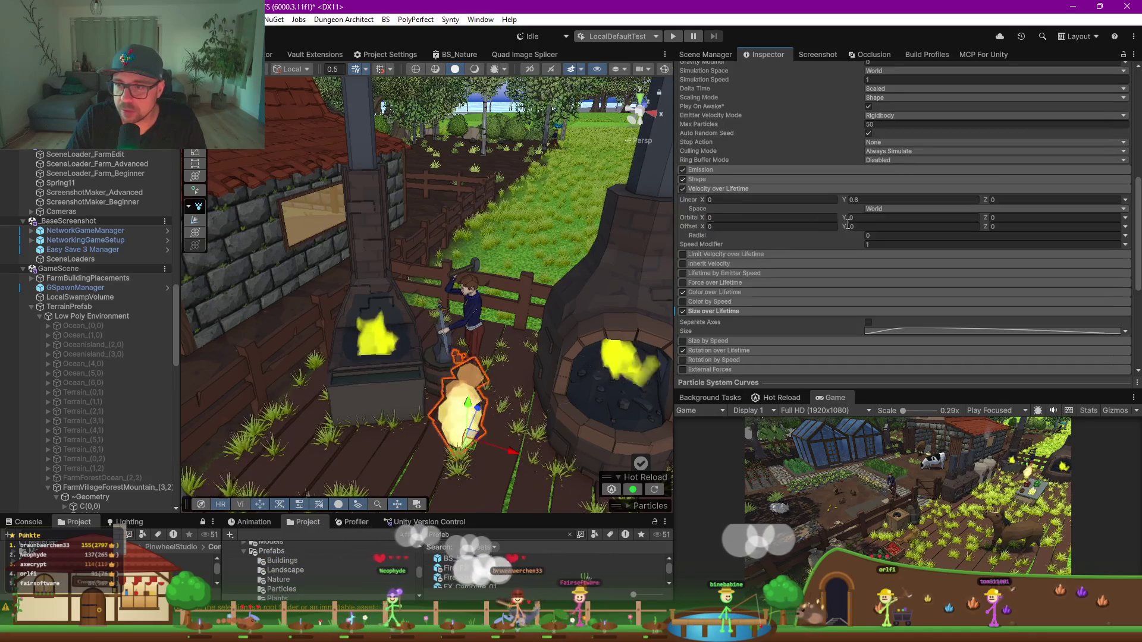
left_click(705, 189)
left_click(704, 169)
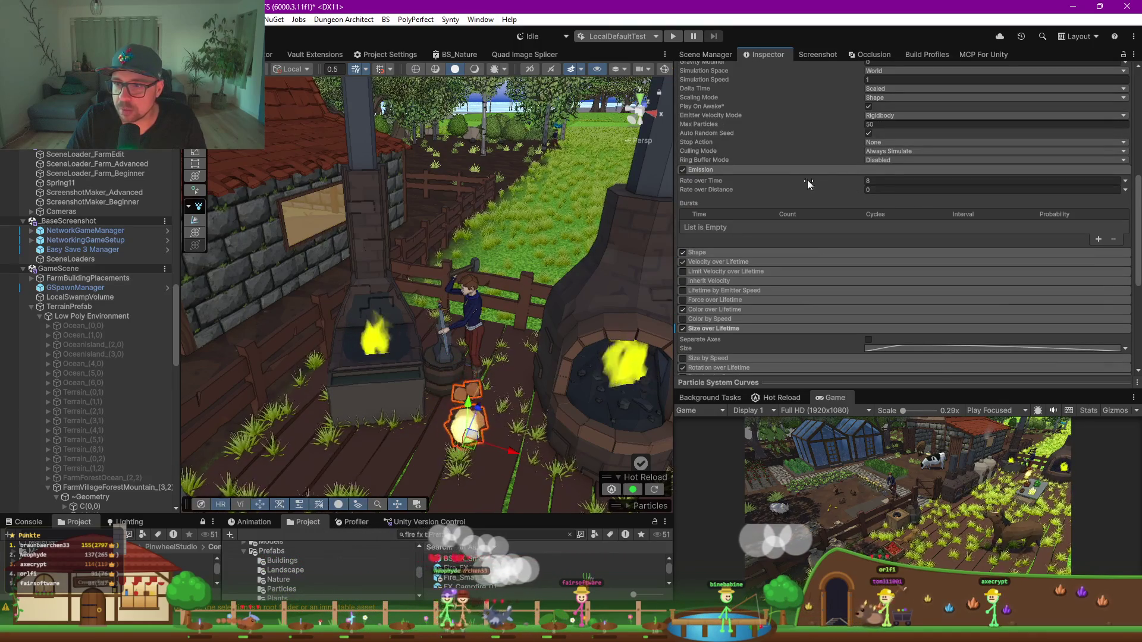
left_click(873, 180)
type("5")
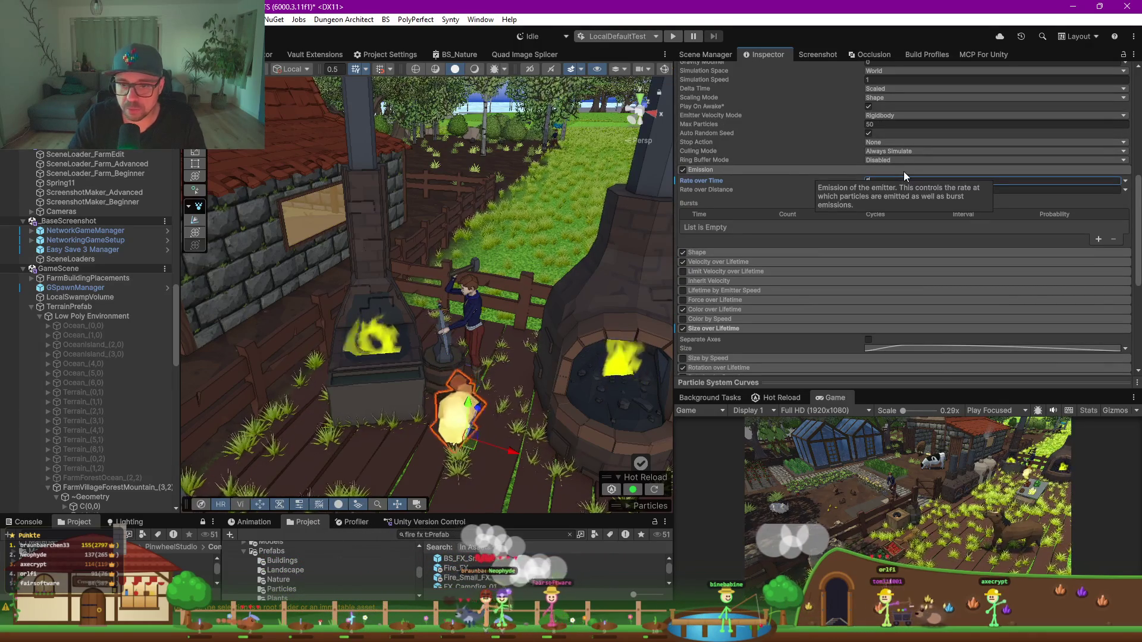
key("Return")
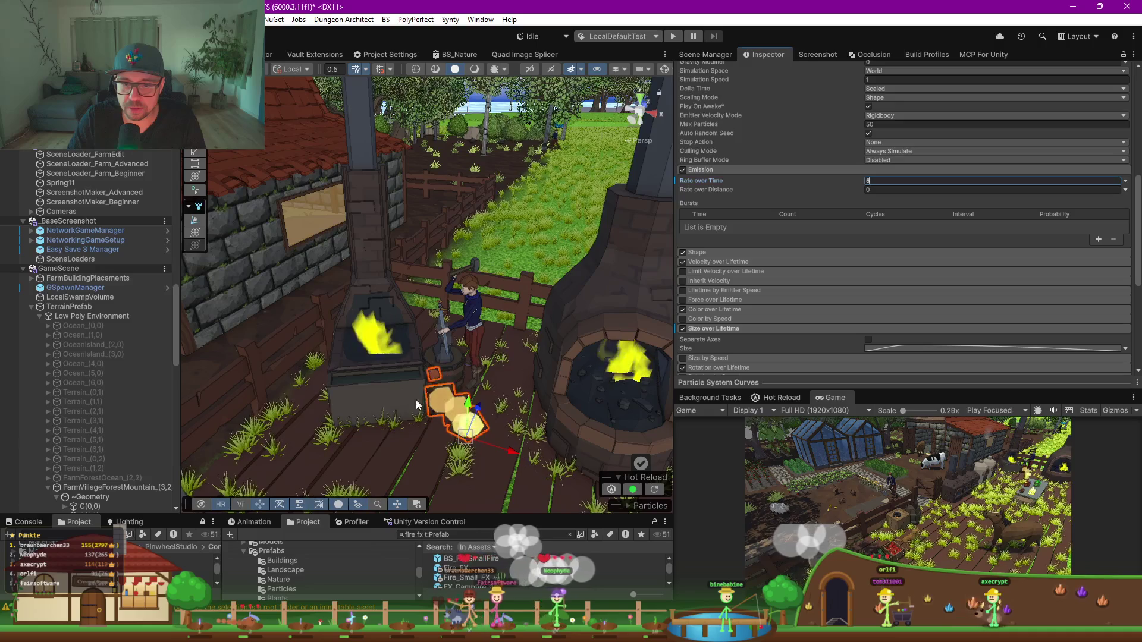
left_click(404, 341)
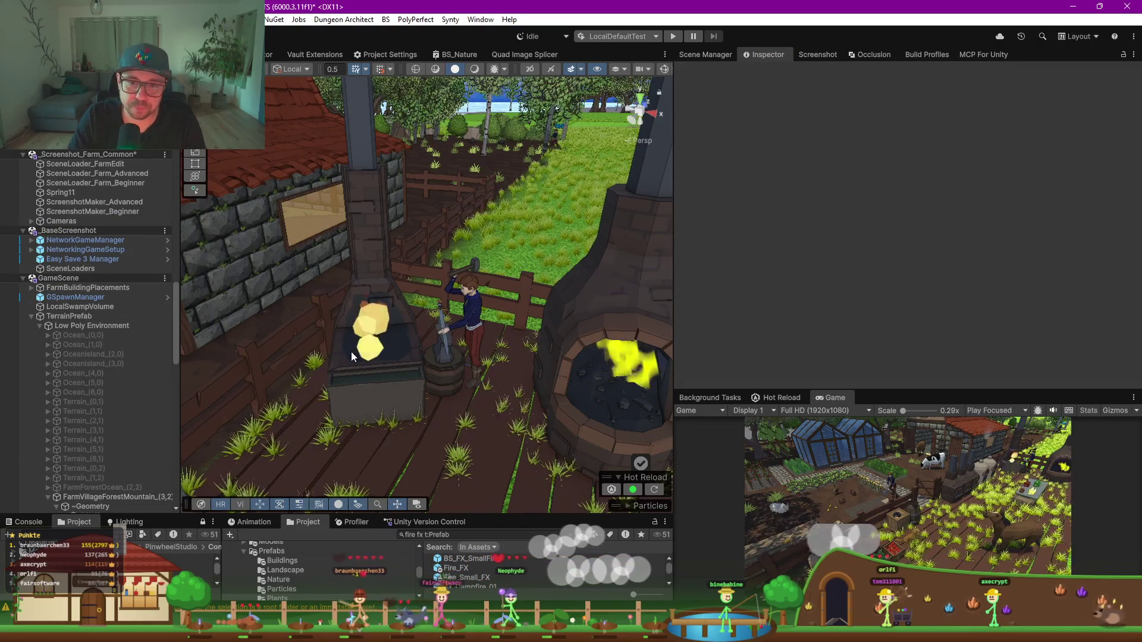
Step: Nudge the left forge fire slightly and set its Start Lifetime minimum to 0.5
left_click(362, 352)
mouse_move(365, 357)
left_mouse_down()
mouse_move(380, 348)
mouse_move(371, 313)
mouse_move(374, 323)
left_mouse_up()
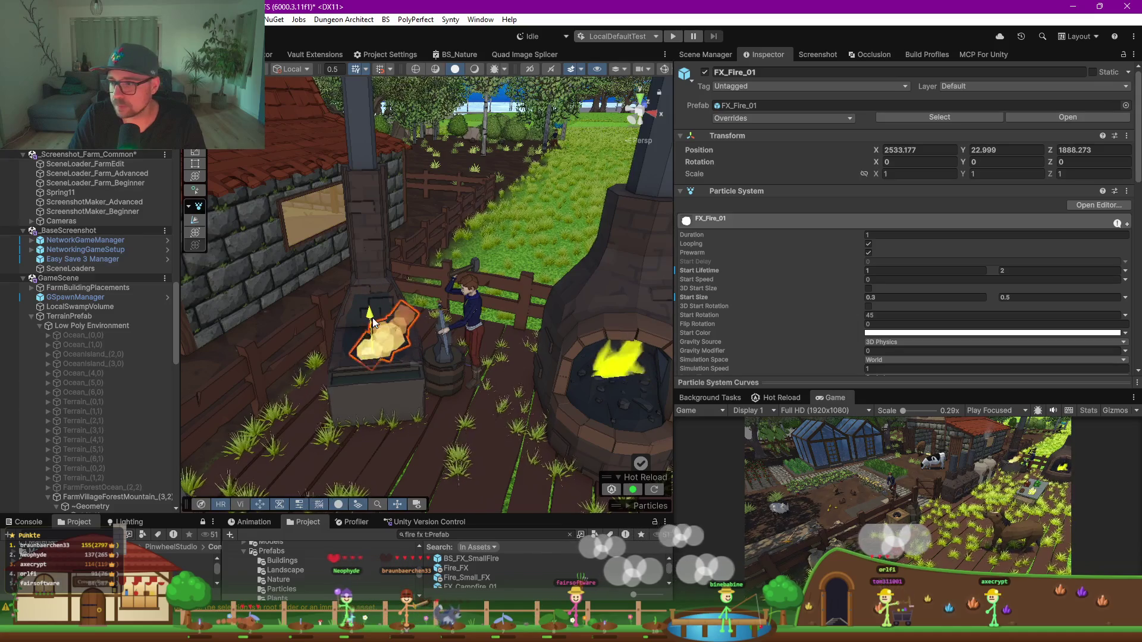
left_click(958, 272)
type(".5")
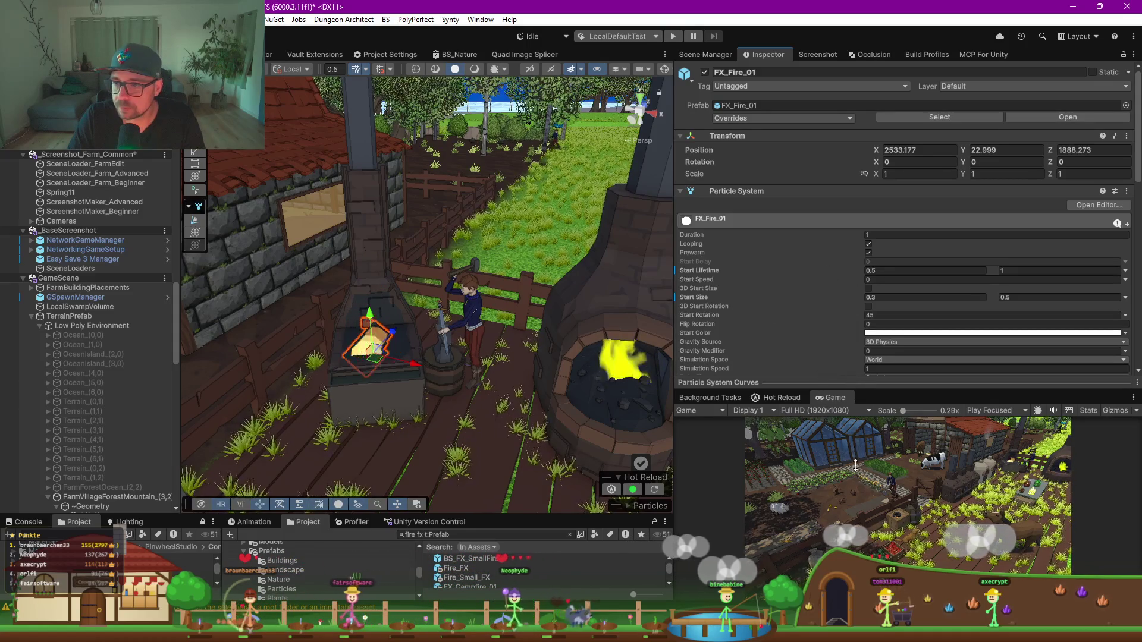
Step: Make the fire particles drift upward with Velocity over Lifetime Linear Y 0.3
scroll(821, 307, "down", 3)
scroll(807, 274, "down", 3)
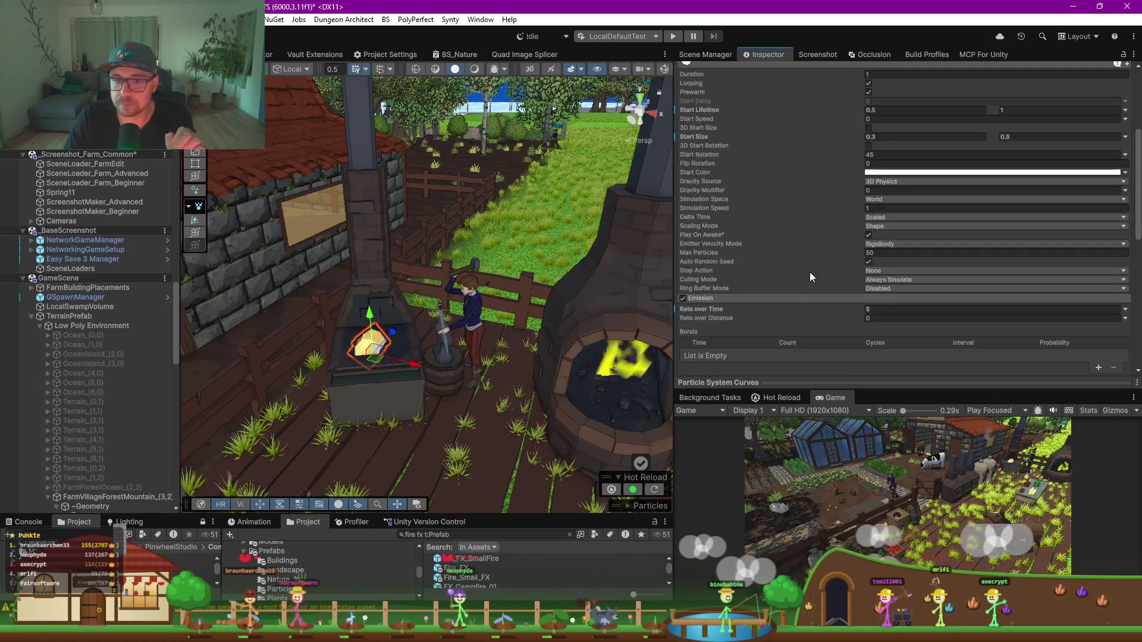
scroll(809, 260, "down", 5)
left_click(737, 228)
type("3")
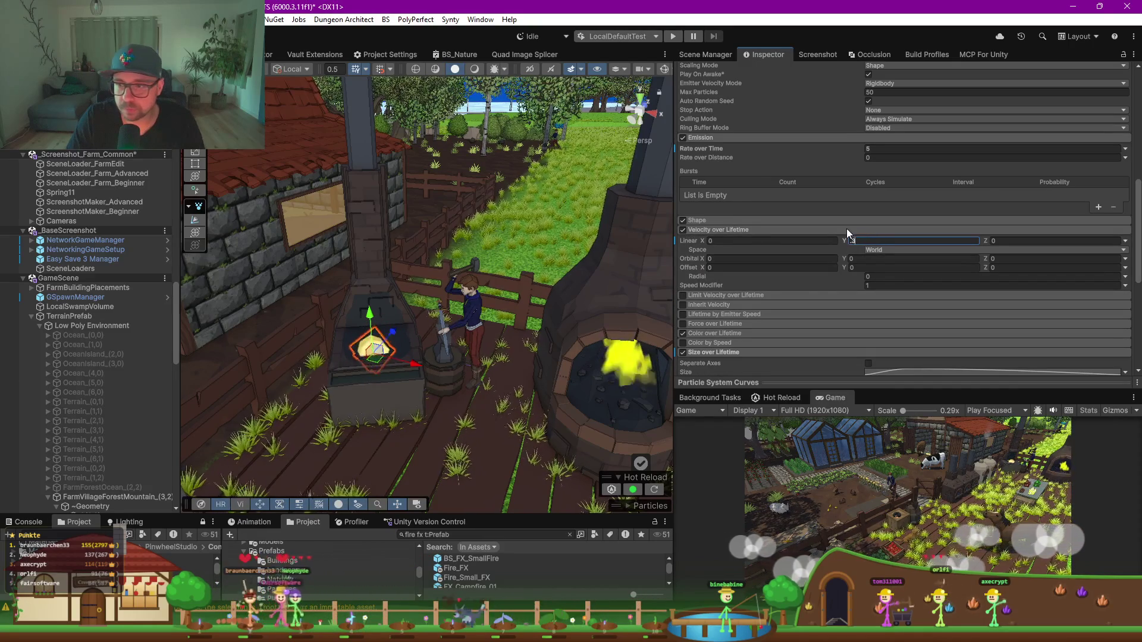
left_click(797, 284)
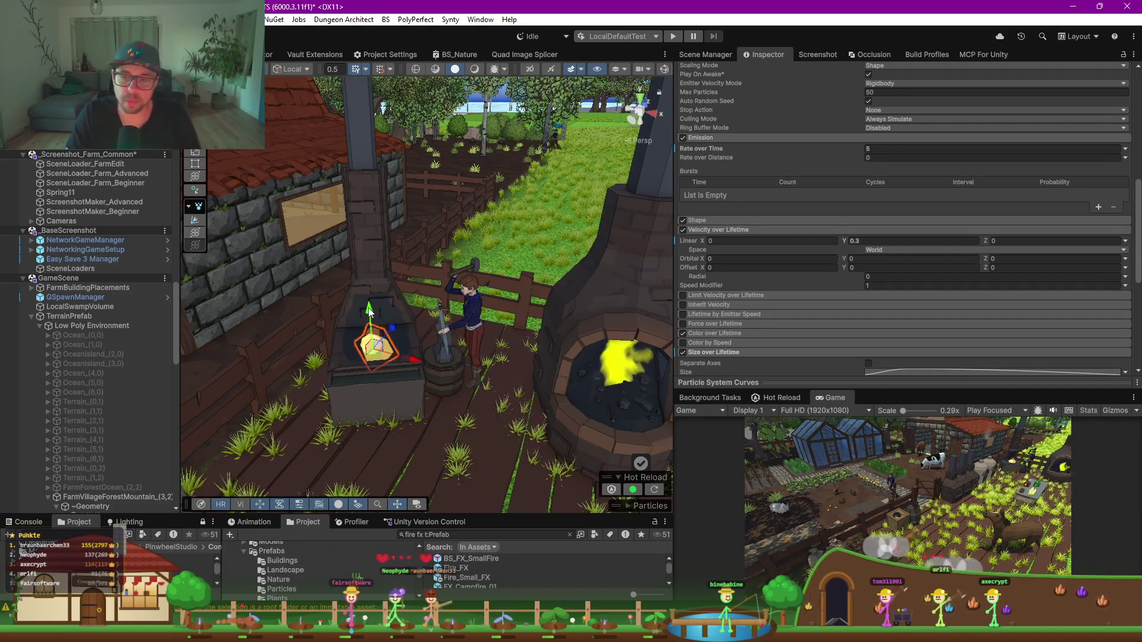
Step: Tint the kiln fire's M_Particle_Fire emission darker orange (R 0.8156, G 0.3562, B 0), one intensity step lower
left_click(624, 351)
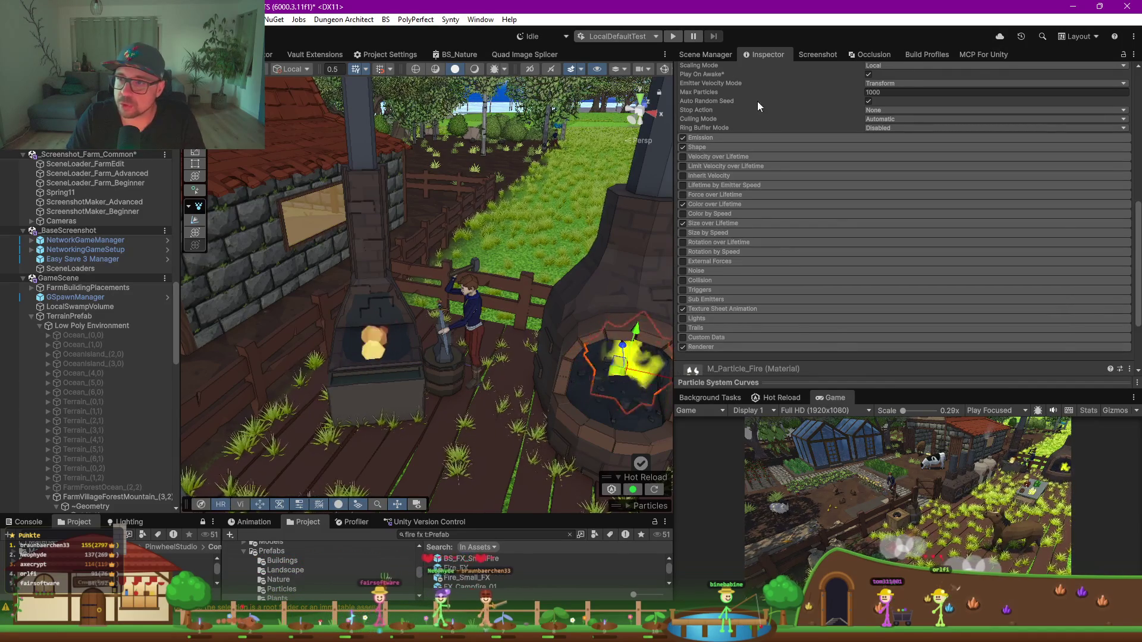
scroll(758, 102, "up", 3)
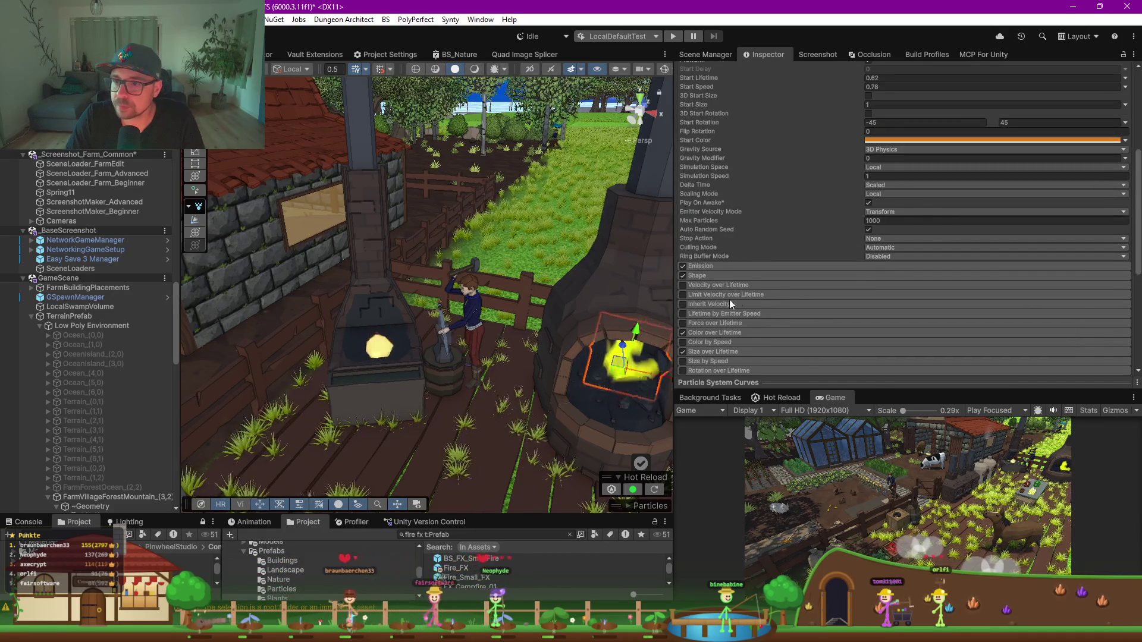
scroll(727, 300, "down", 5)
left_click(677, 293)
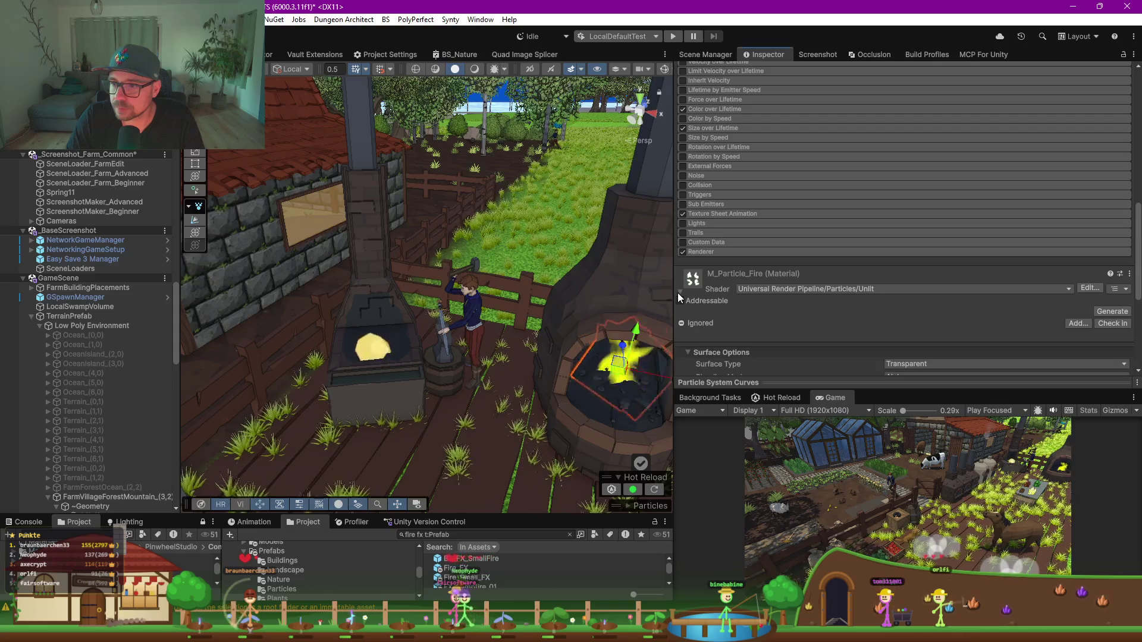
scroll(779, 309, "down", 4)
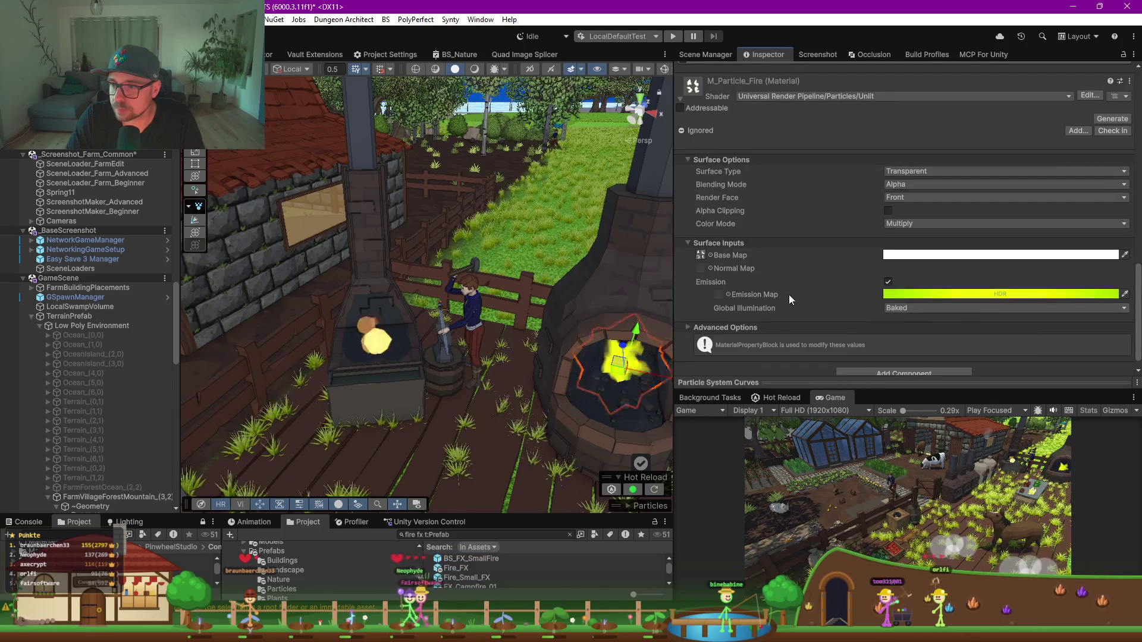
left_click(1005, 296)
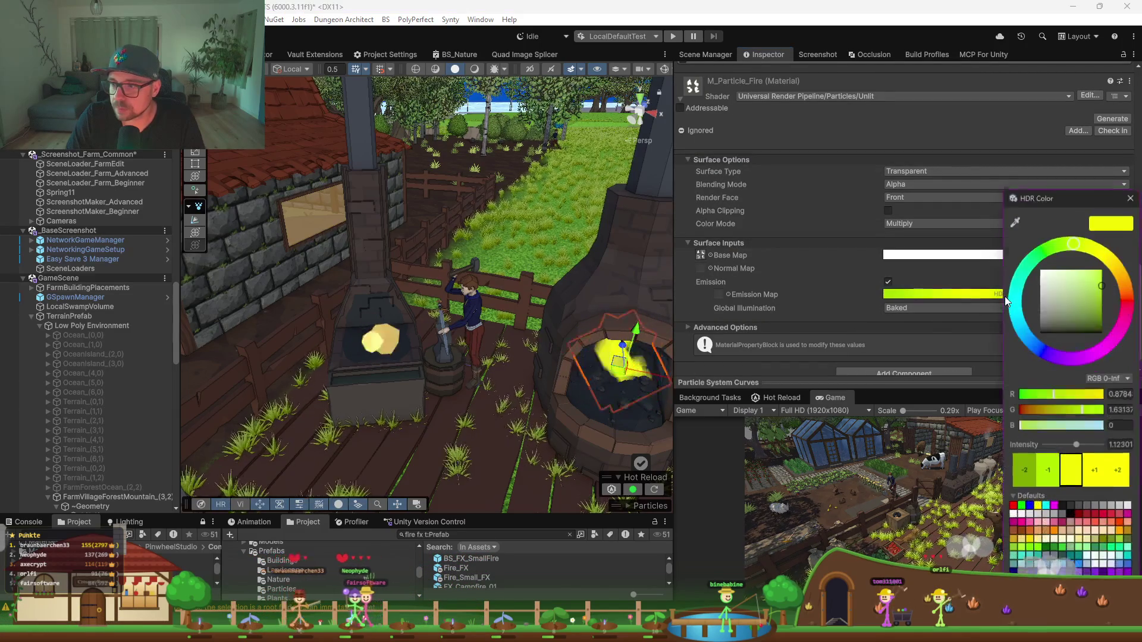
left_click(1123, 269)
left_click_drag(1126, 271, 1125, 275)
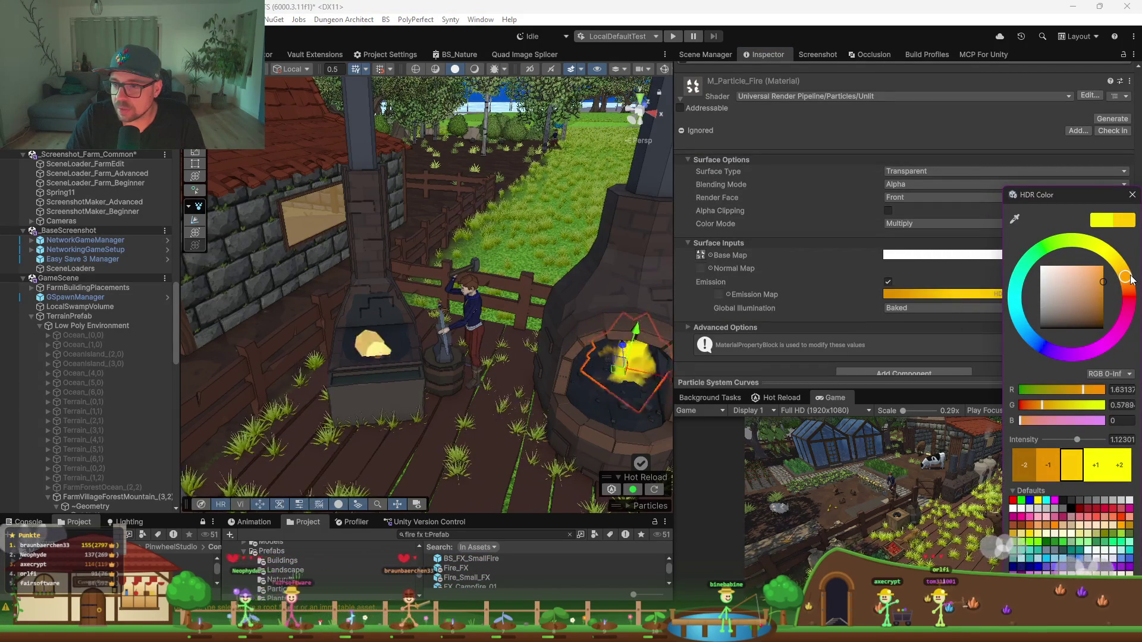
left_click(1055, 470)
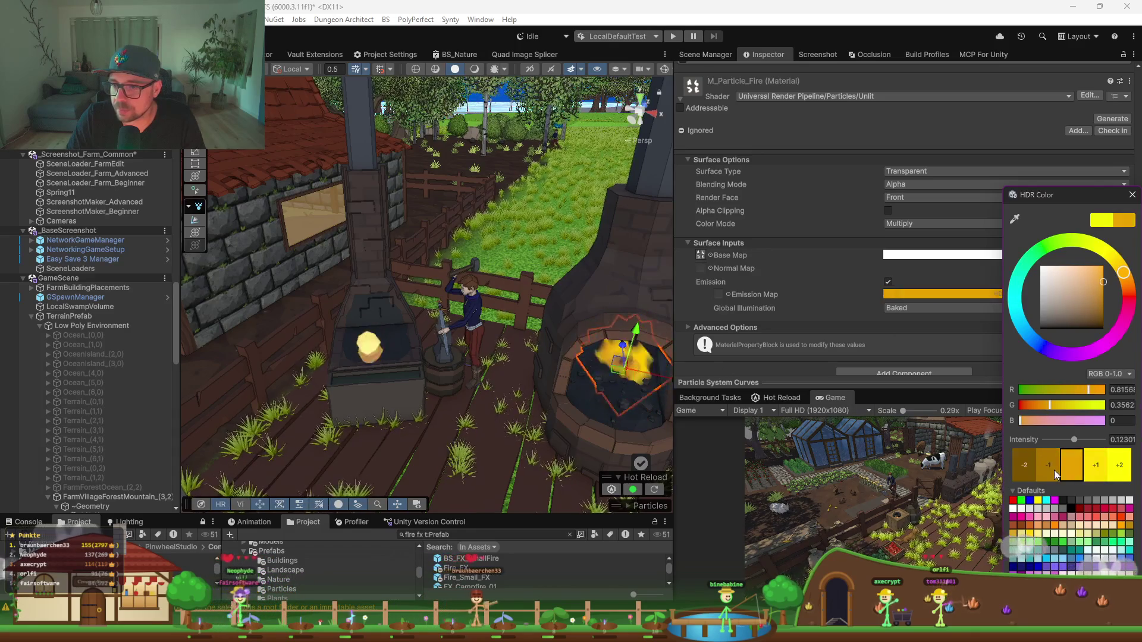
left_click(811, 140)
Step: Orbit the view toward the forge and select the smithy forge
mouse_move(534, 391)
left_mouse_down()
mouse_move(453, 375)
mouse_move(527, 354)
left_mouse_up()
left_click_drag(501, 353, 462, 352)
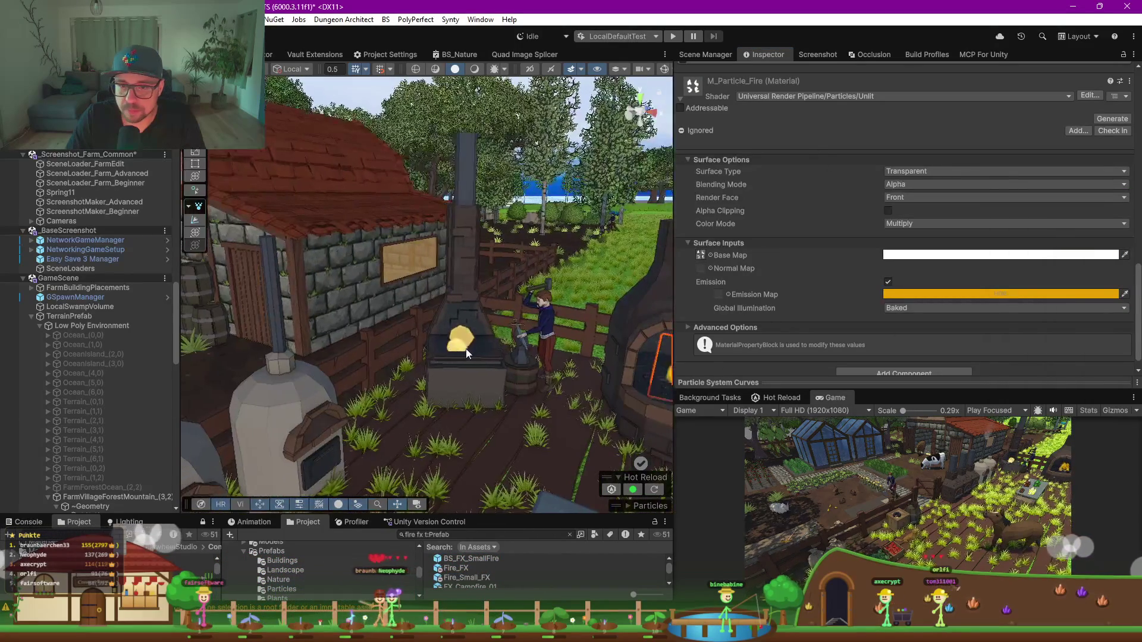
left_click(469, 345)
Step: Select the fire inside the brick kiln and add a child Point Light to FX_Fire (1)
left_click(462, 356)
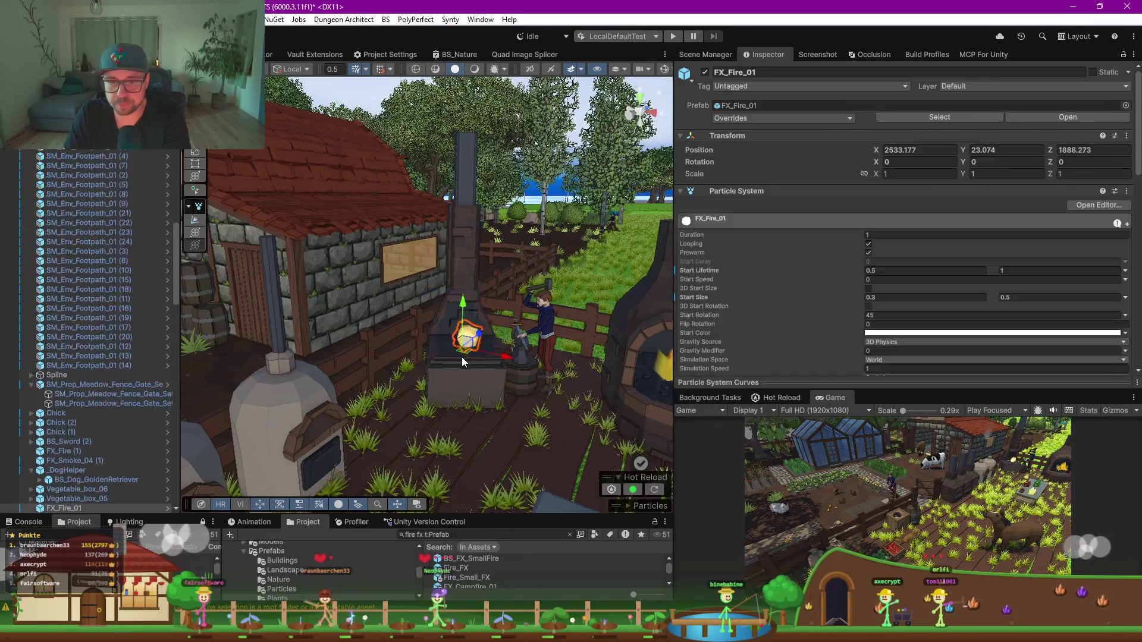
left_click_drag(451, 367, 583, 357)
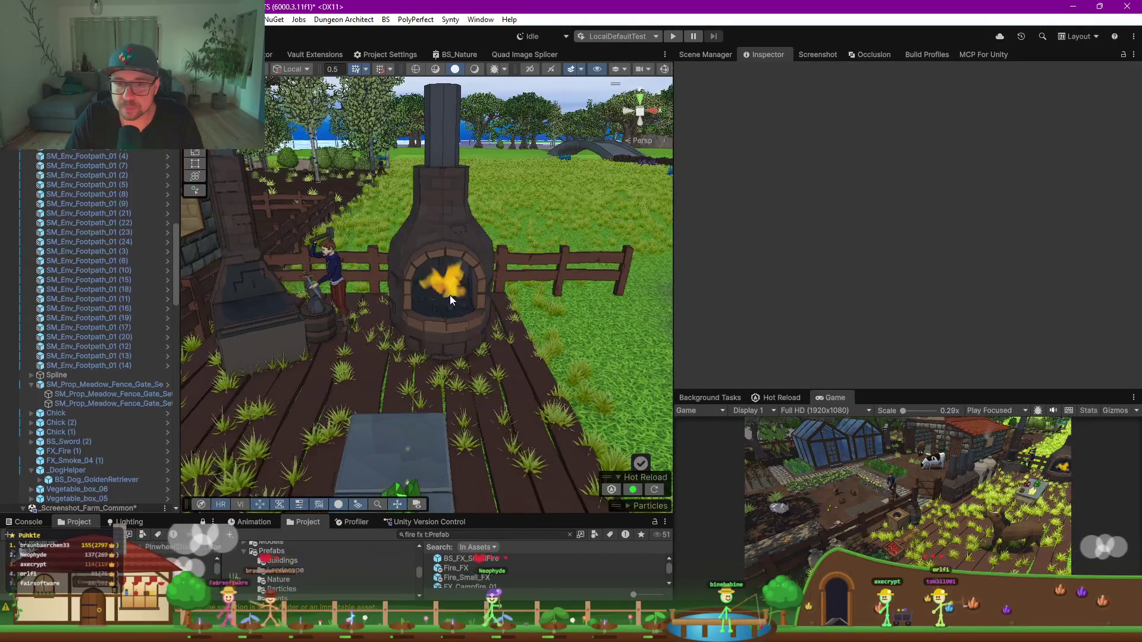
left_click_drag(449, 295, 430, 273)
scroll(430, 273, "up", 2)
scroll(76, 471, "down", 3)
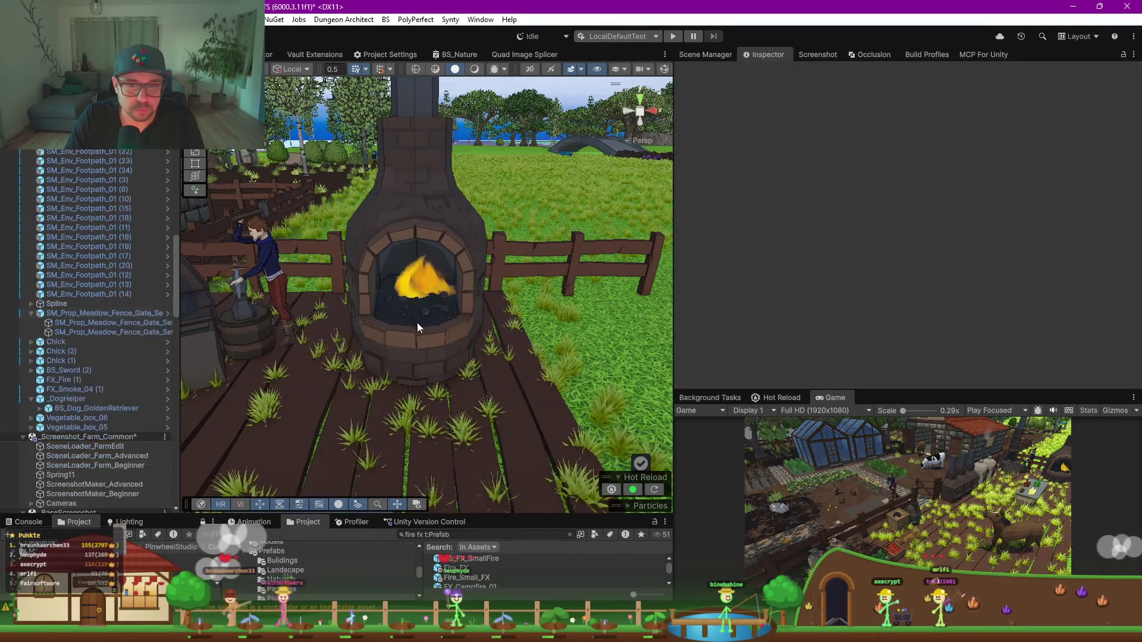
left_click(426, 280)
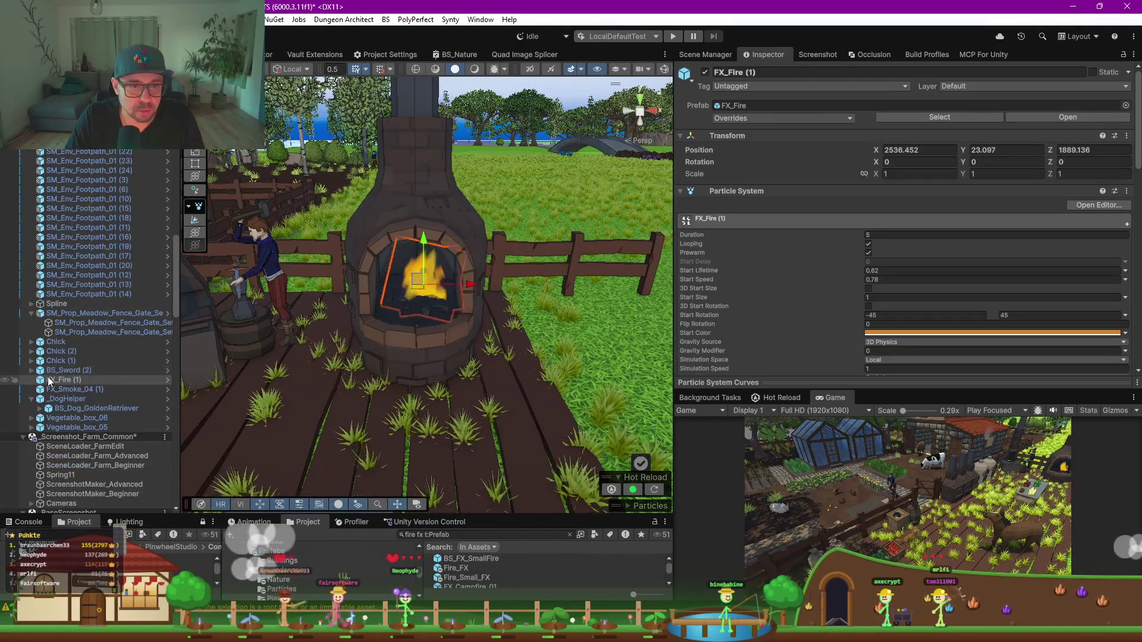
right_click(50, 382)
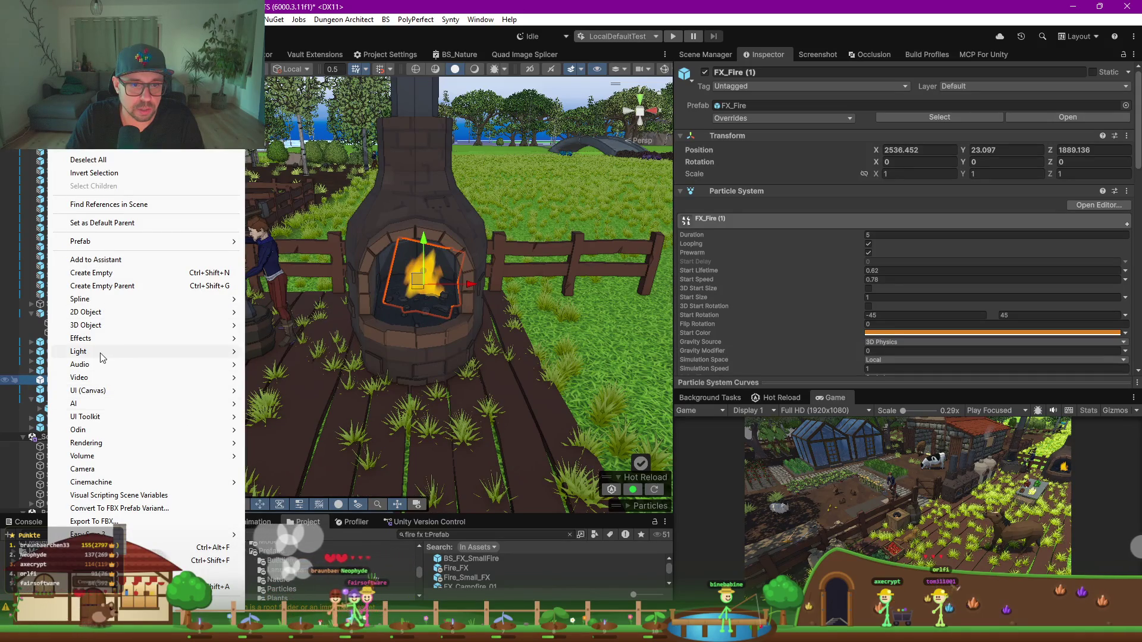
mouse_move(122, 356)
left_click(282, 365)
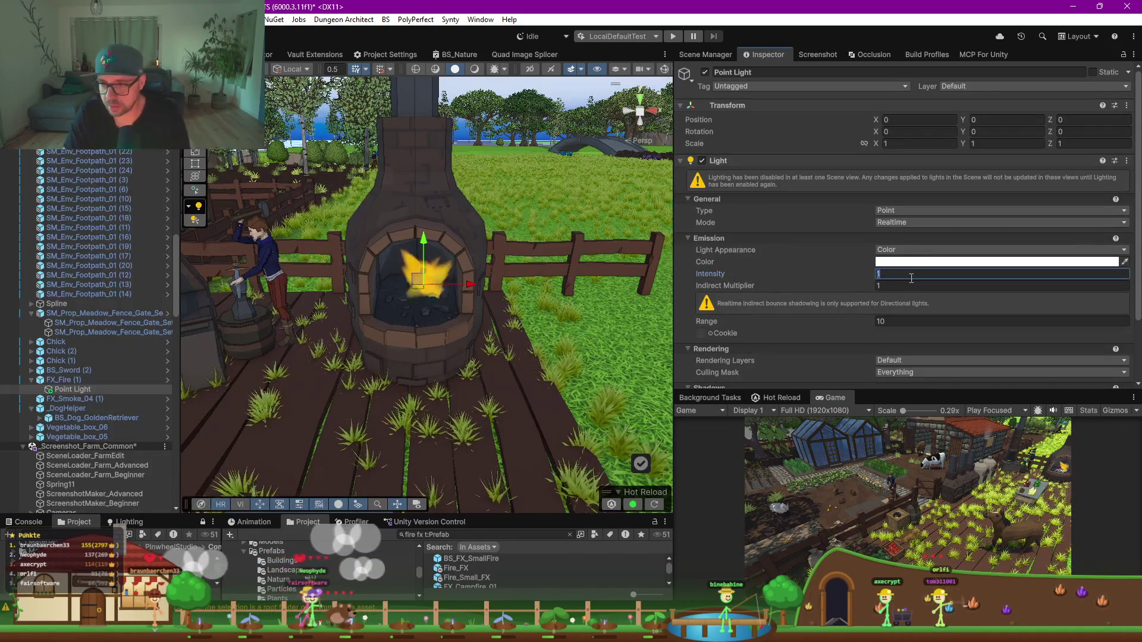
Step: Set the point light's colour to a saturated, bright orange
left_click(928, 262)
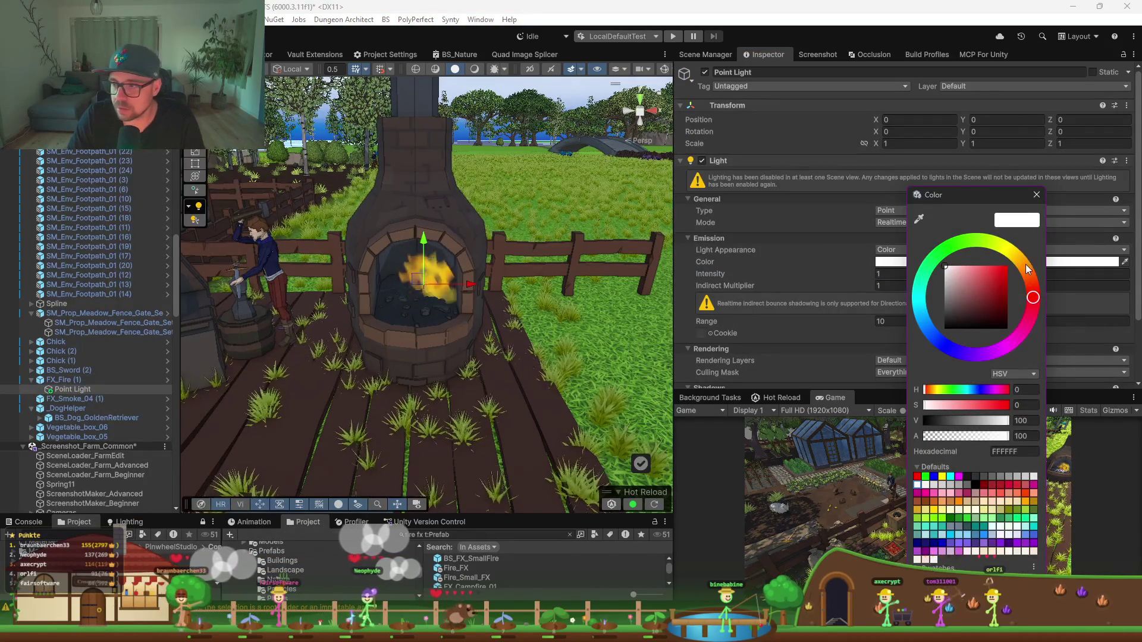
left_click(1022, 263)
left_click(993, 282)
left_click_drag(992, 282, 1003, 276)
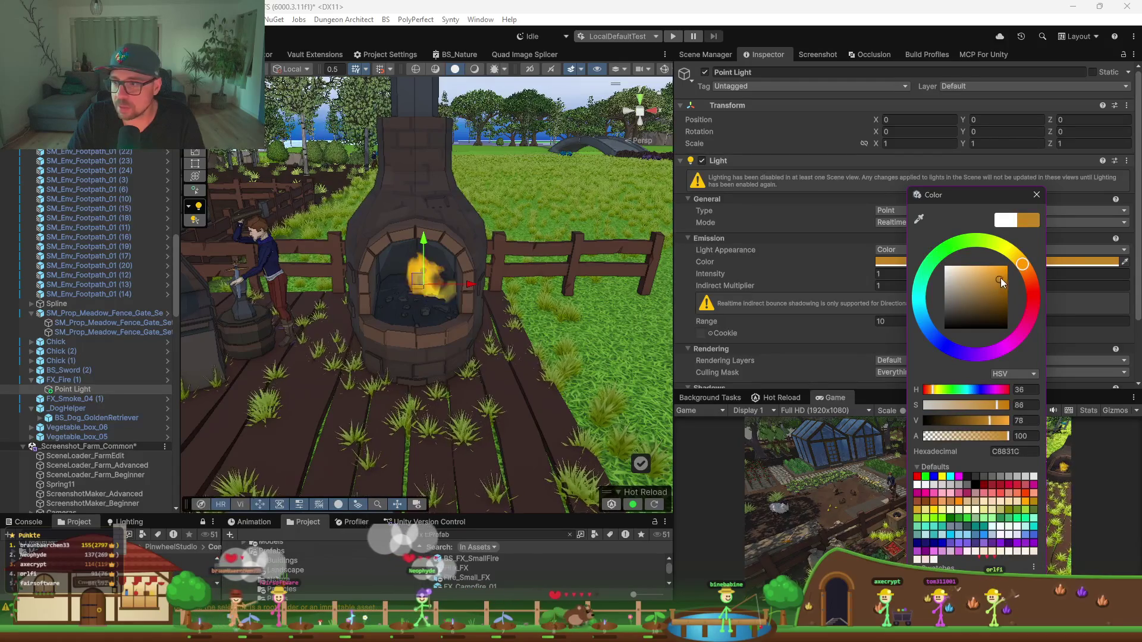
left_click(78, 389)
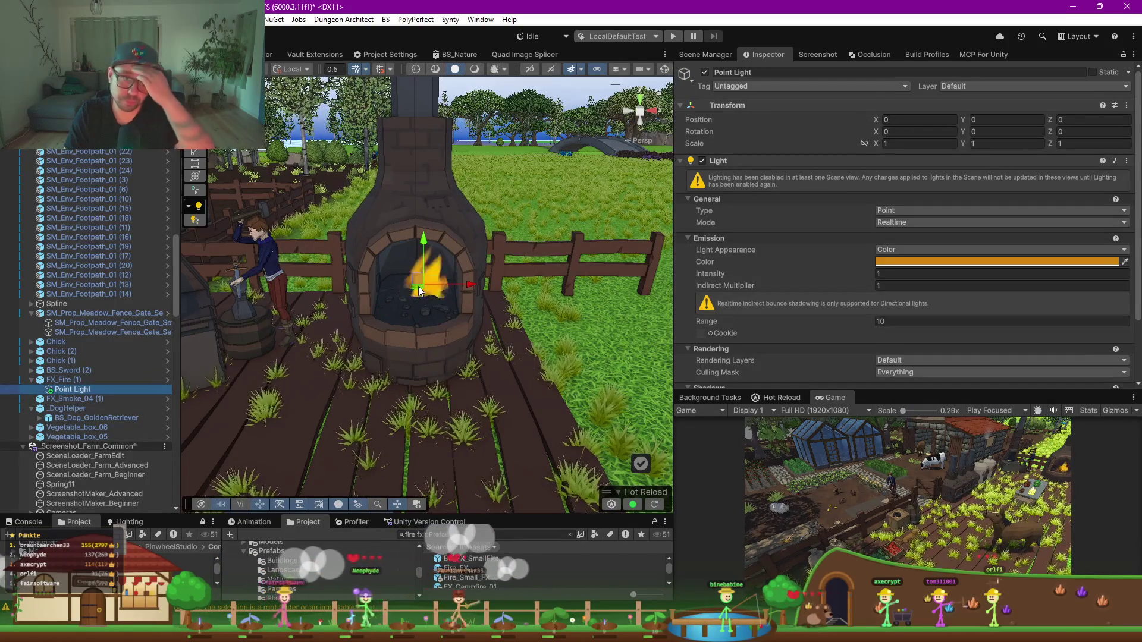
Step: Move the point light into the fire pit, keep it Realtime, and turn on Scene lighting
mouse_move(419, 294)
left_mouse_down()
mouse_move(412, 319)
mouse_move(416, 242)
left_mouse_up()
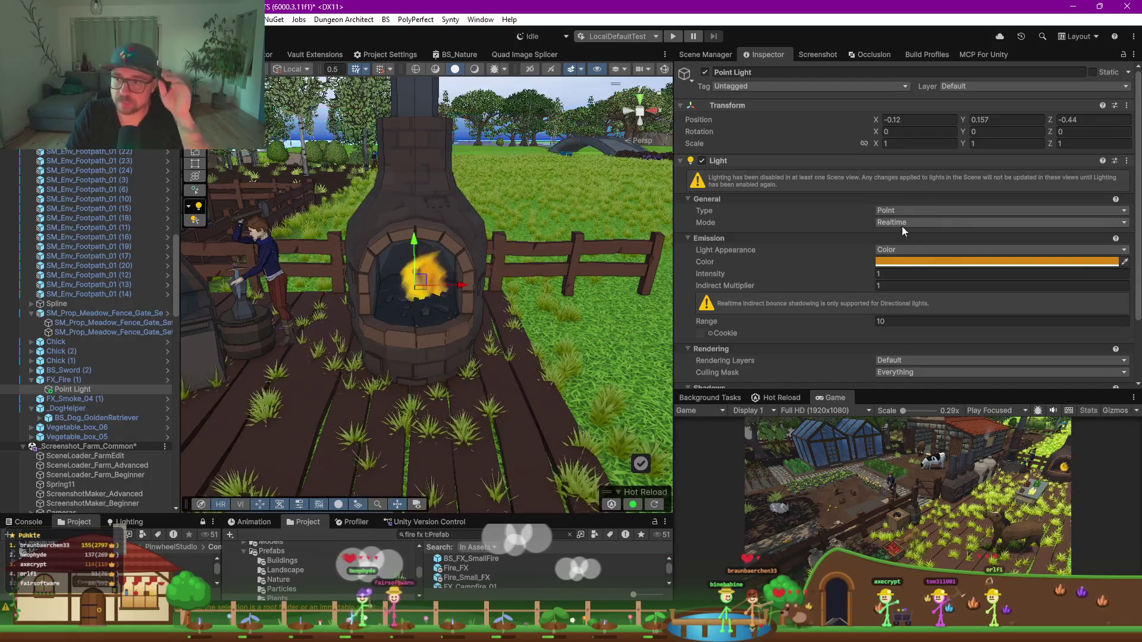
scroll(855, 343, "down", 2)
left_click(898, 337)
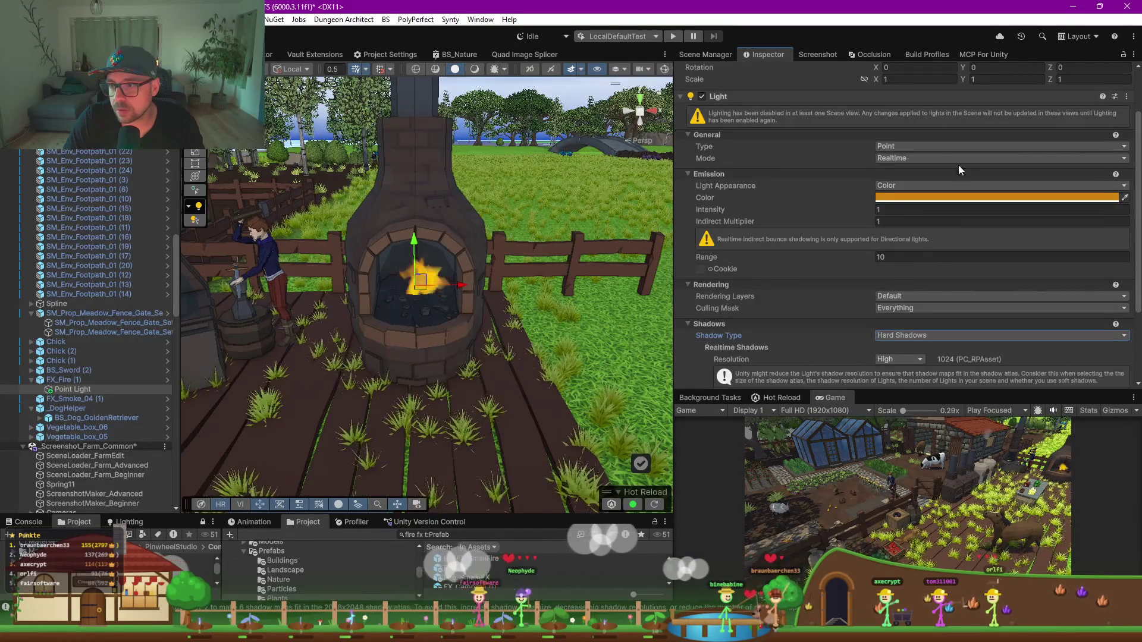
left_click(902, 158)
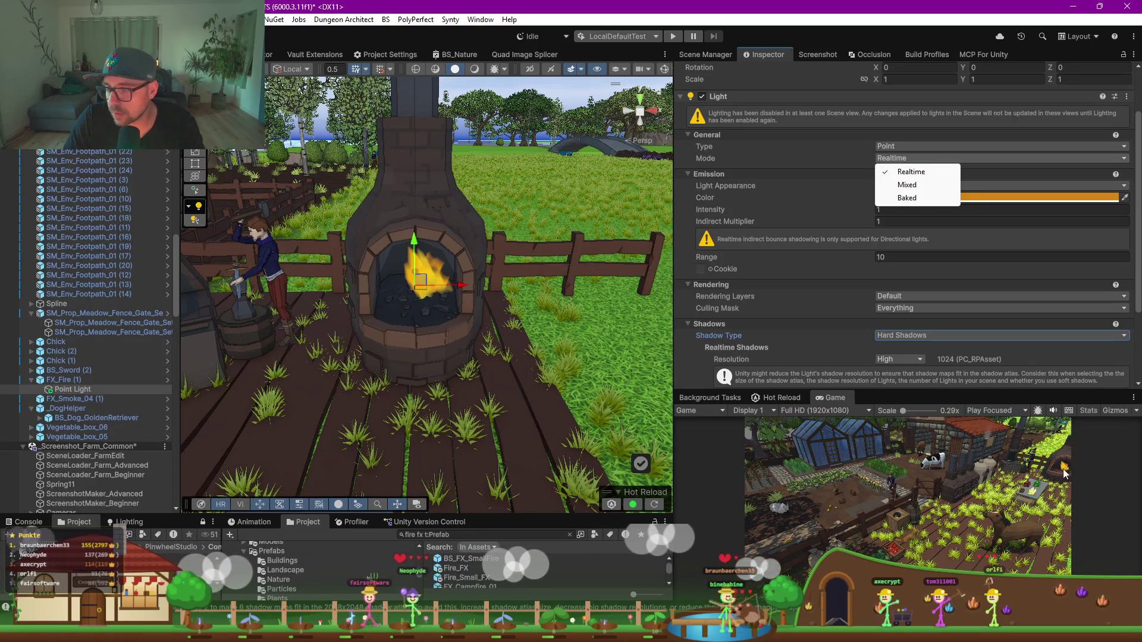
left_click(475, 69)
left_click(475, 69)
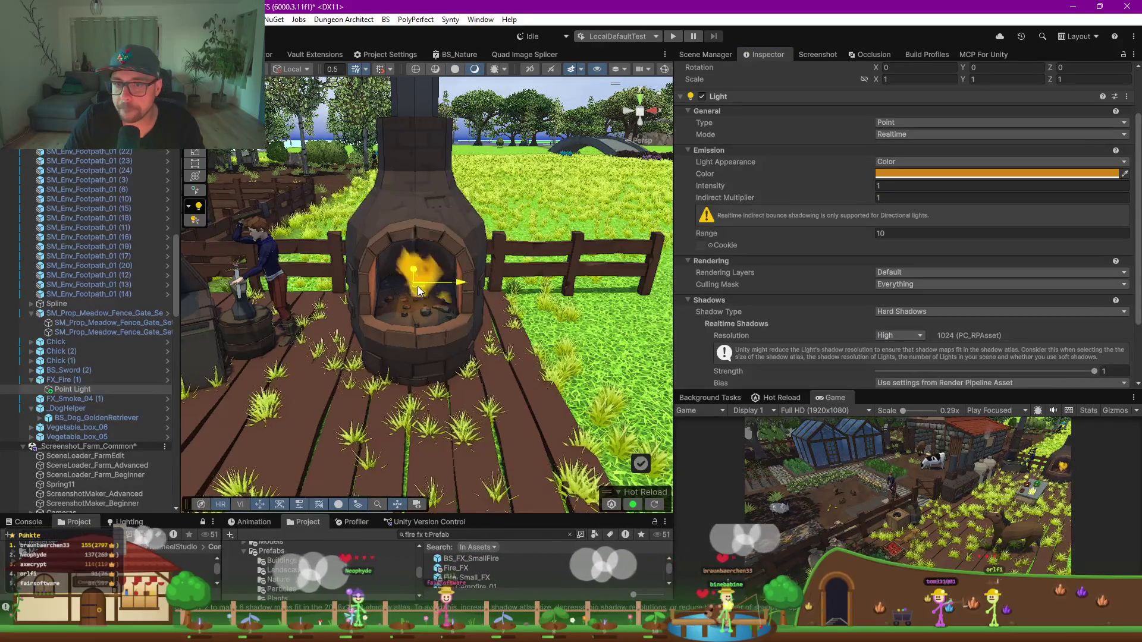
Step: Raise the point light slightly within the flames, then reselect the fire-pit fire effect
left_click_drag(416, 288, 413, 263)
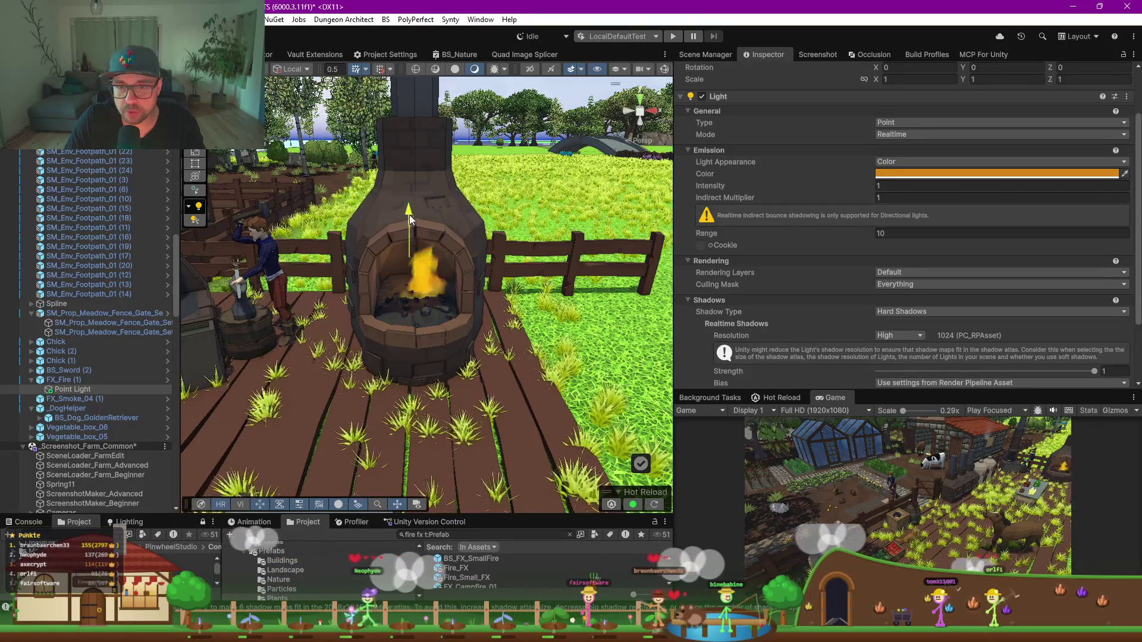
scroll(419, 256, "down", 3)
left_click_drag(419, 255, 438, 320)
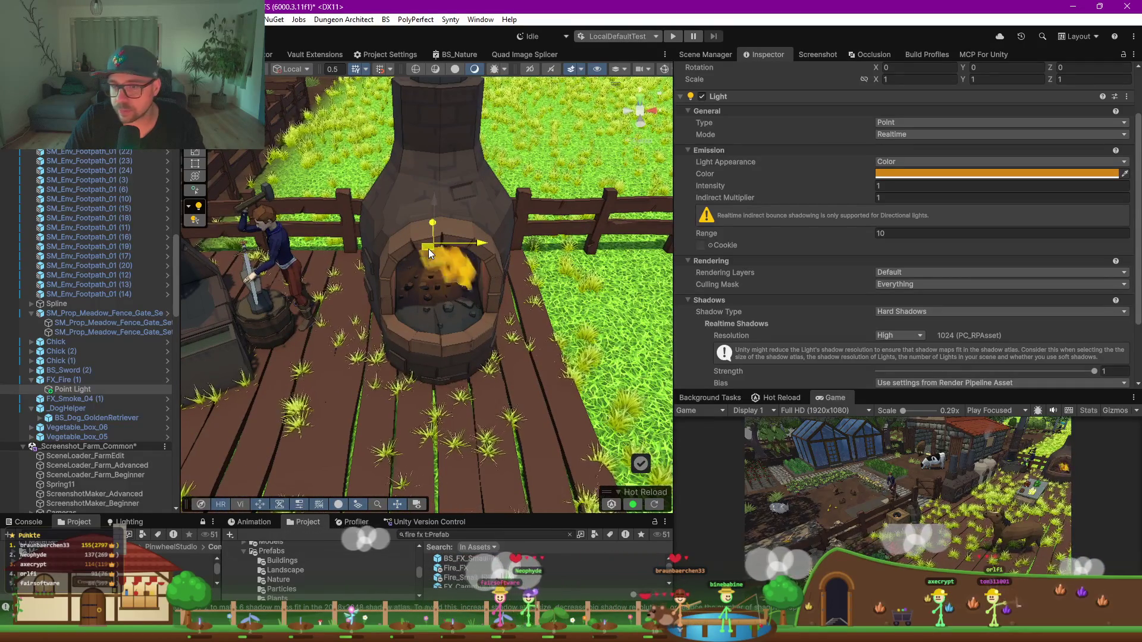
scroll(439, 302, "down", 3)
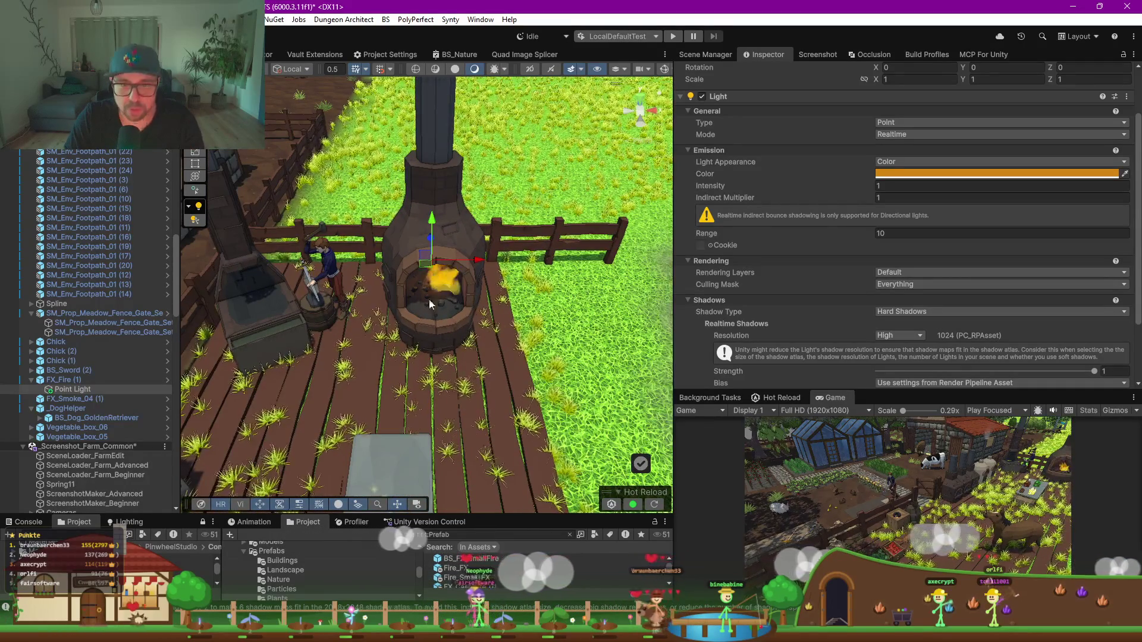
left_click(439, 281)
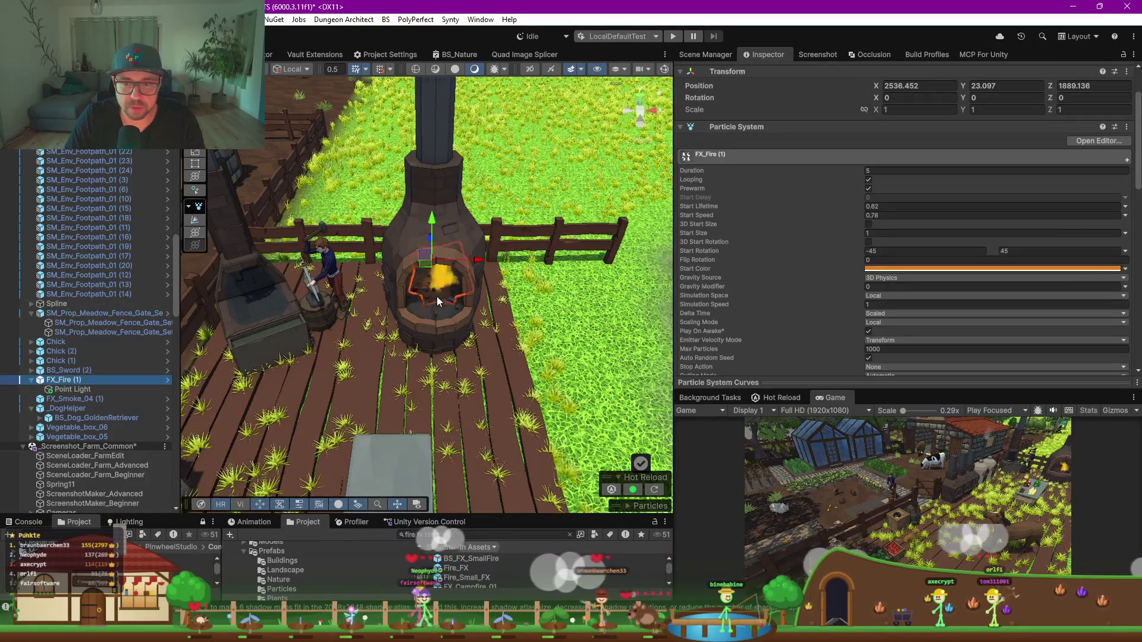
Step: Duplicate the fire as FX_Fire (2) on the left forge and frame its child Point Light
key("ctrl+d")
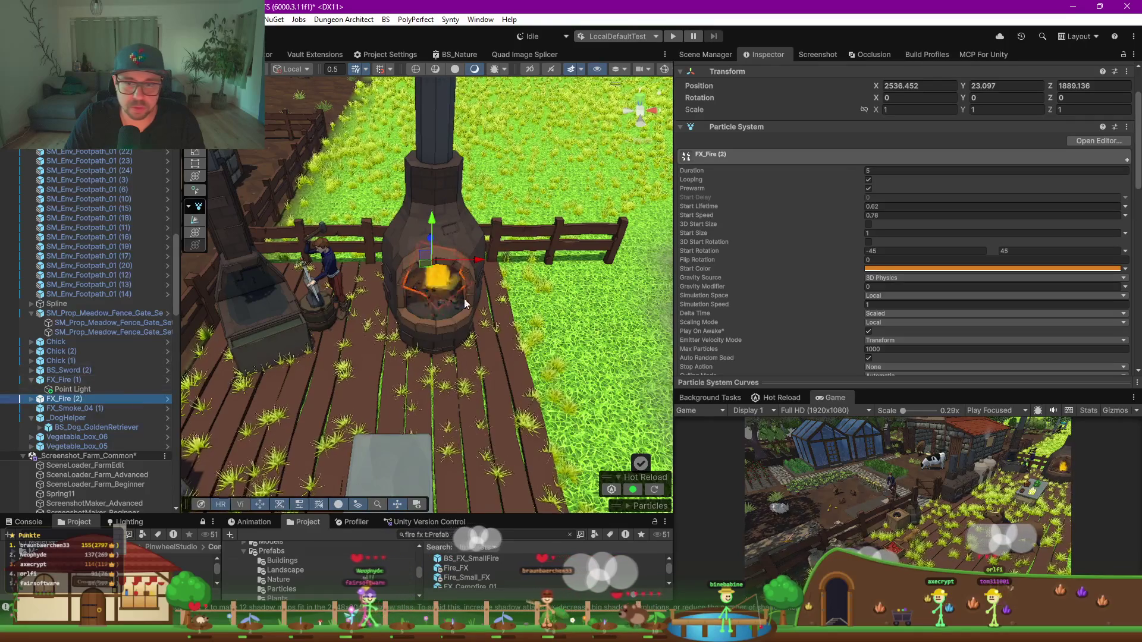
mouse_move(428, 267)
left_mouse_down()
mouse_move(244, 302)
mouse_move(238, 254)
mouse_move(248, 292)
left_mouse_up()
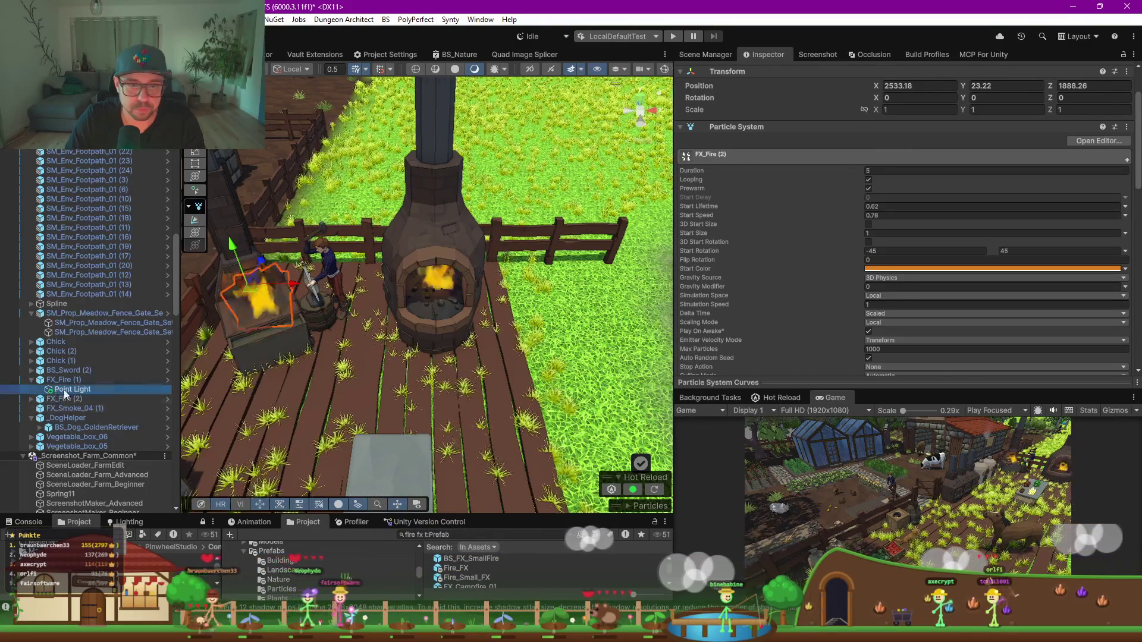
left_click(55, 390)
left_click(31, 399)
left_click(73, 408)
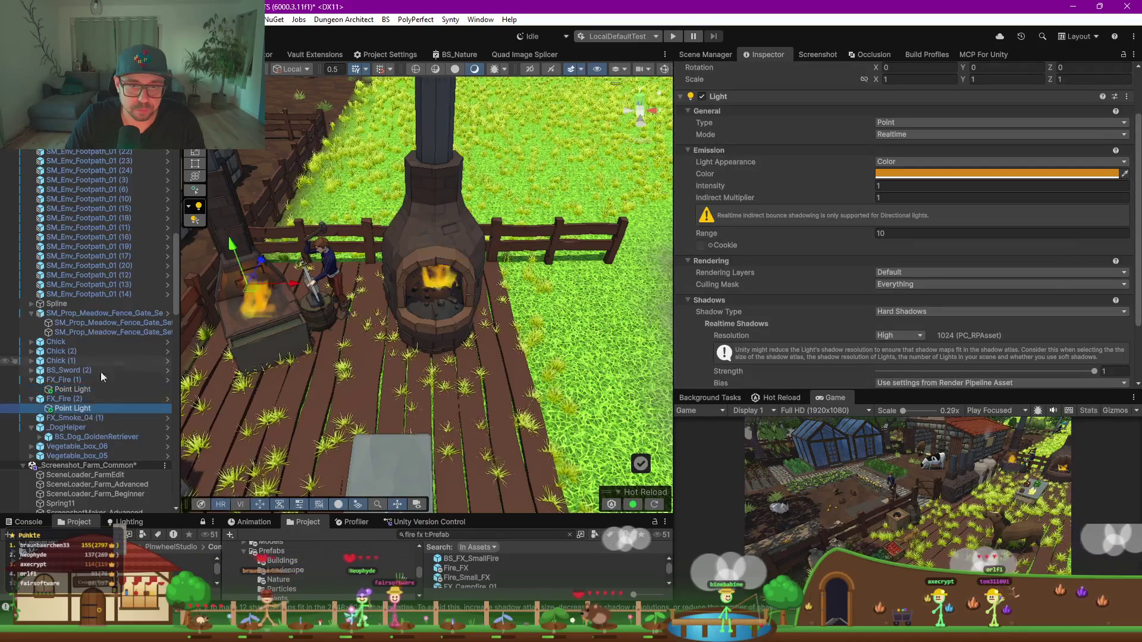
key("f")
Step: Reposition the copied Point Light over the forge, then select the forge fire
scroll(427, 303, "up", 10)
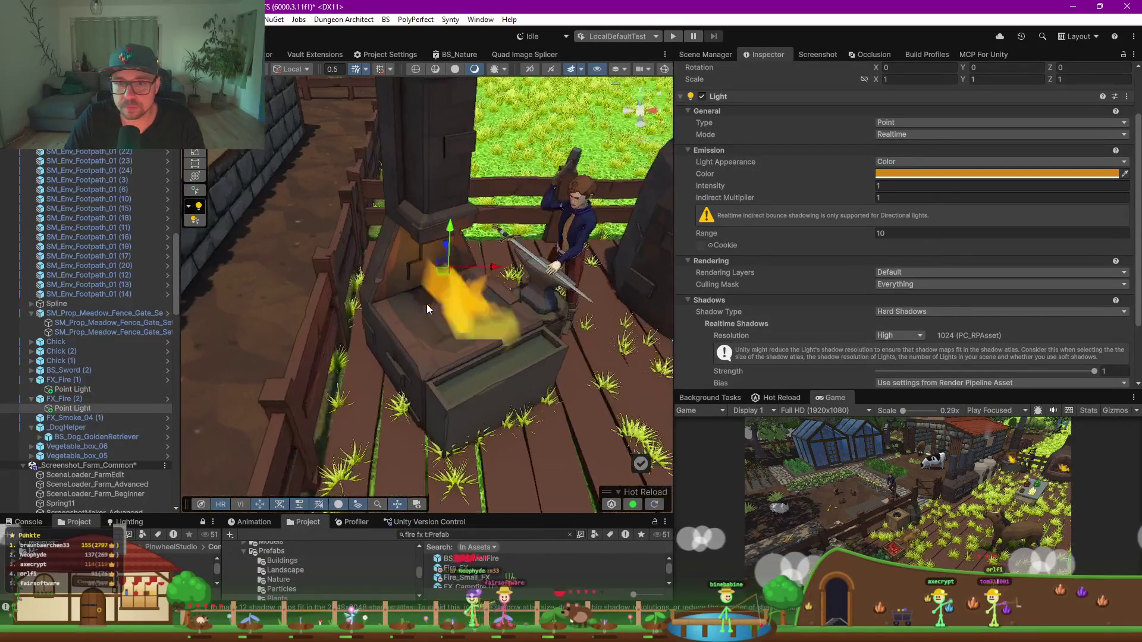
left_click_drag(450, 278, 451, 286)
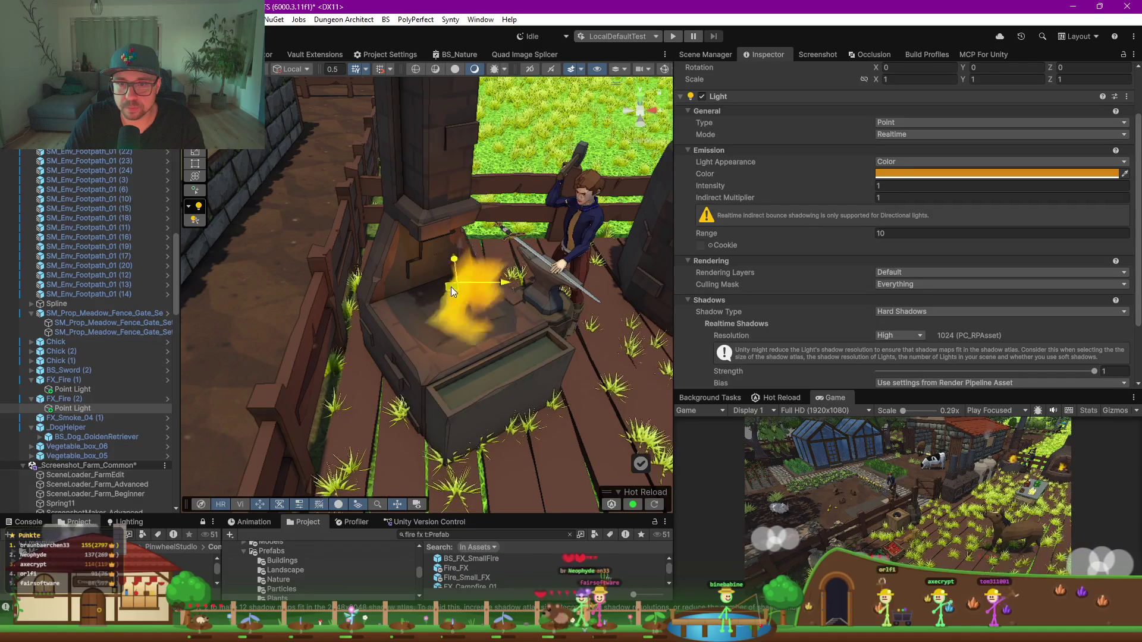
scroll(456, 287, "down", 8)
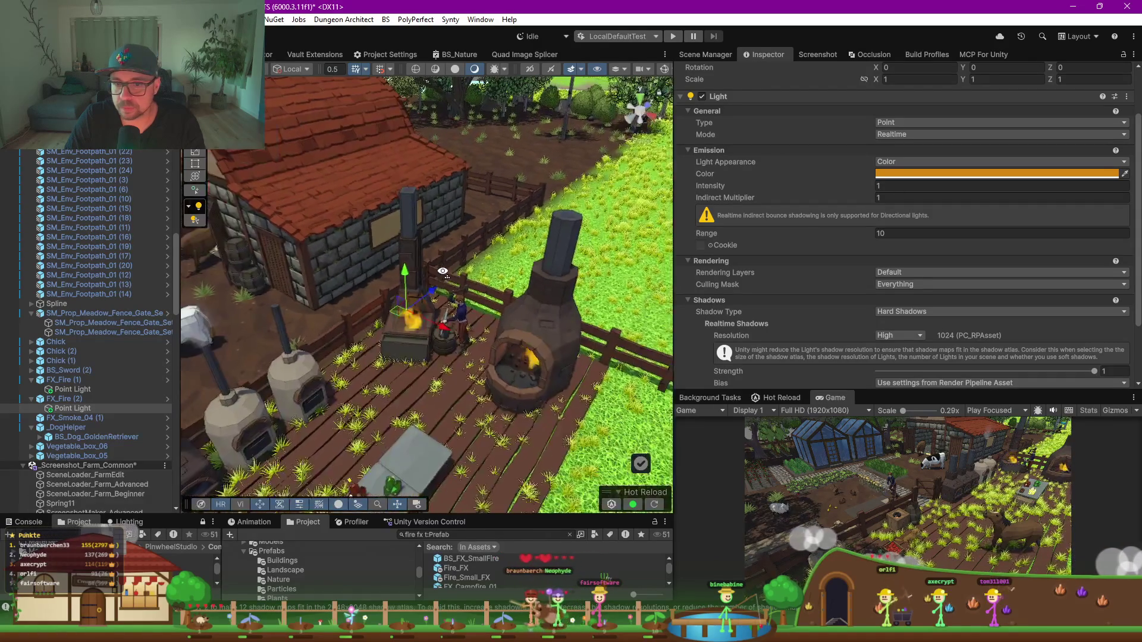
left_click_drag(443, 272, 444, 271)
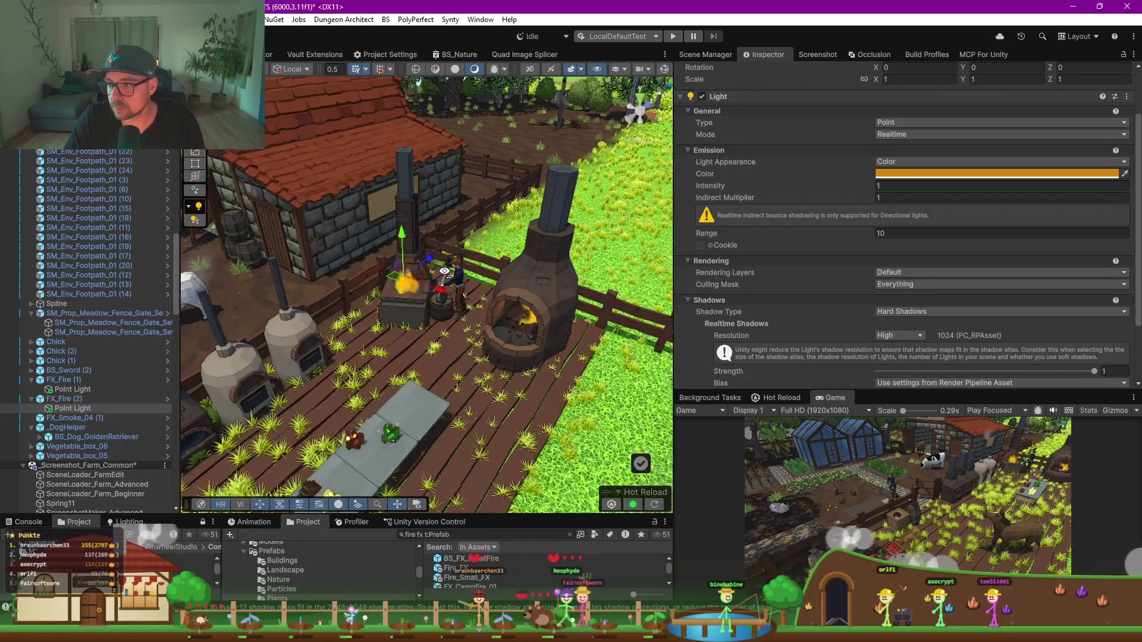
left_click(405, 289)
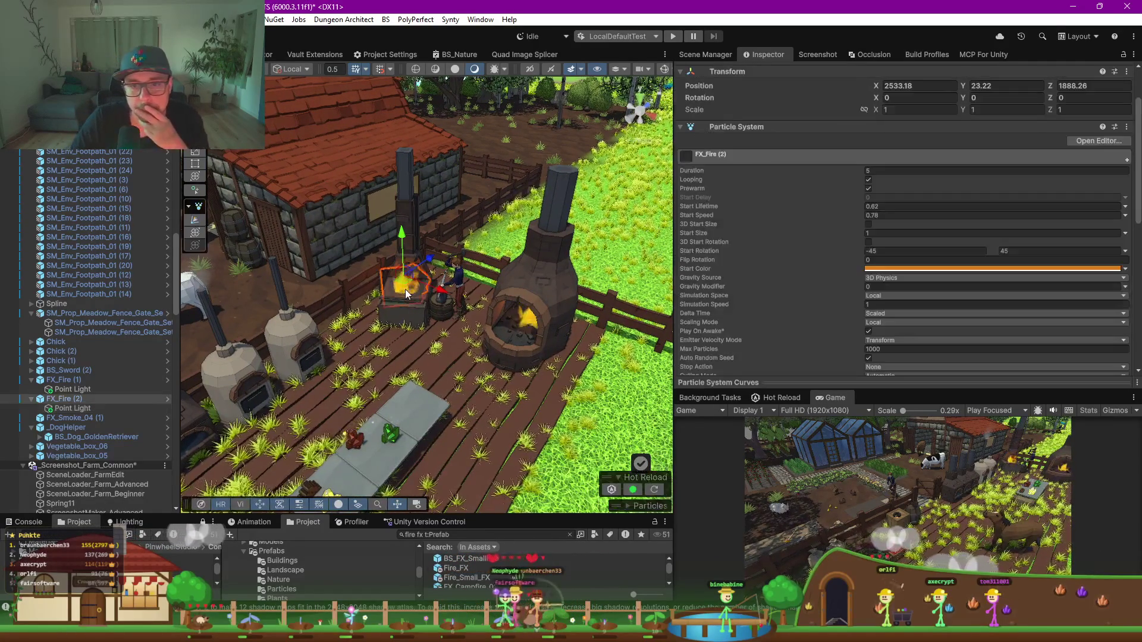
left_click(904, 269)
Step: Shift FX_Fire (2)'s Start Color hue toward orange, ending at hex DB6A1F
left_click(1028, 305)
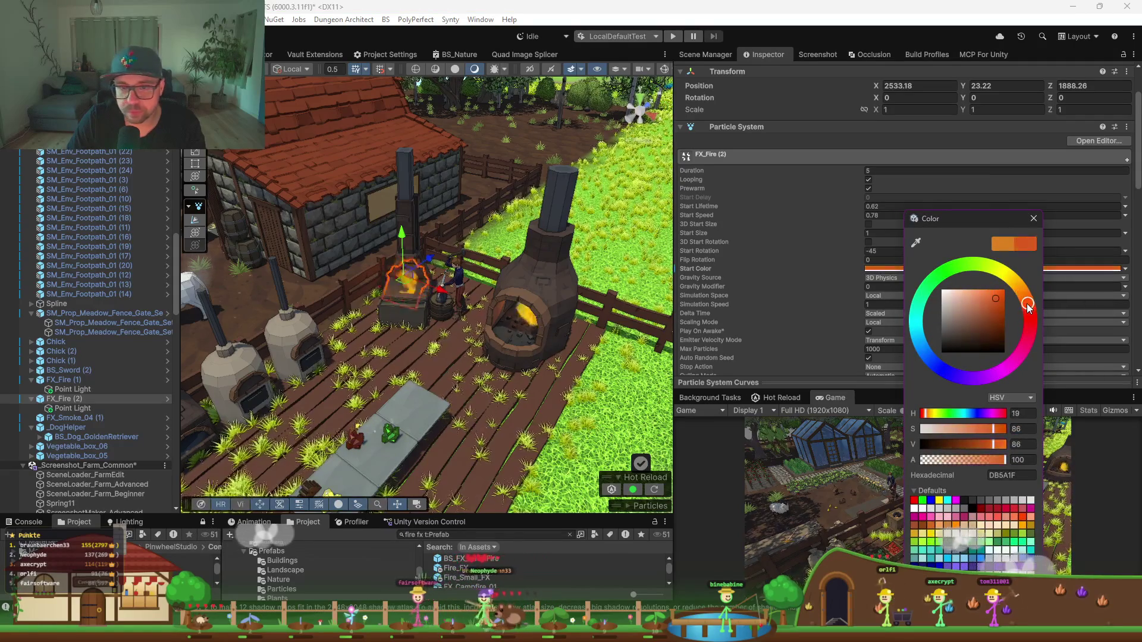
left_click_drag(1028, 305, 1029, 297)
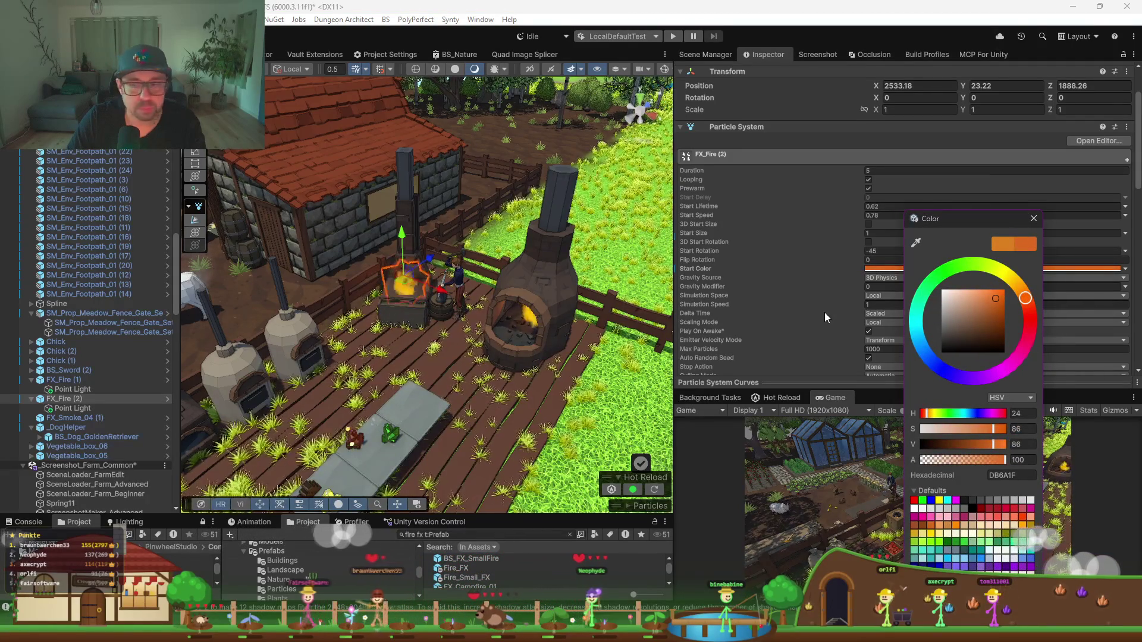
scroll(824, 312, "down", 15)
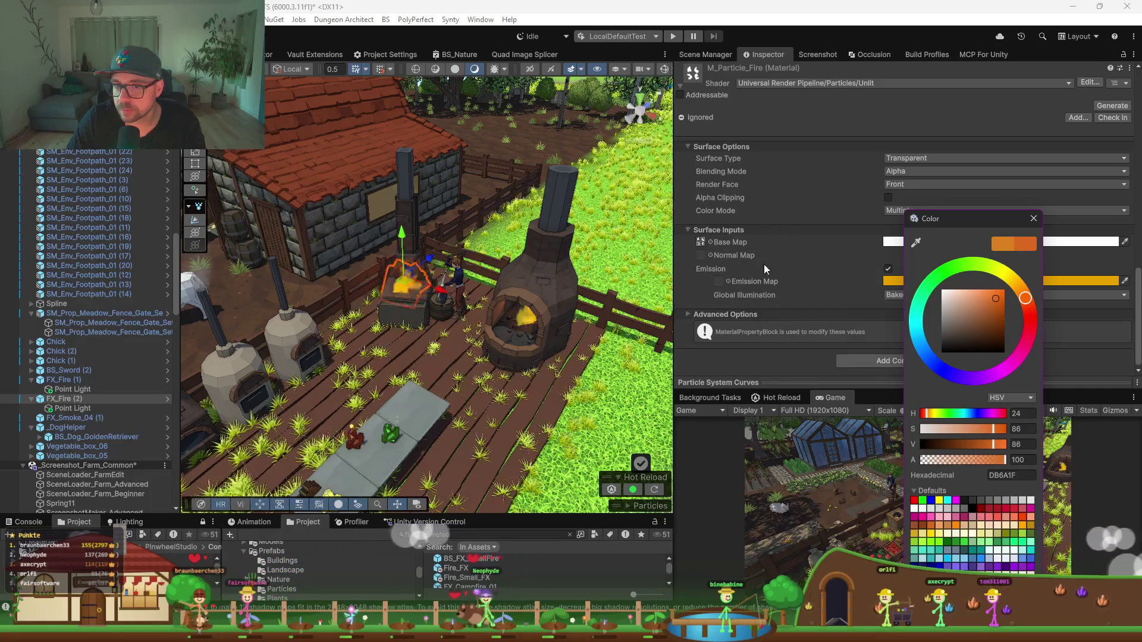
left_click(772, 246)
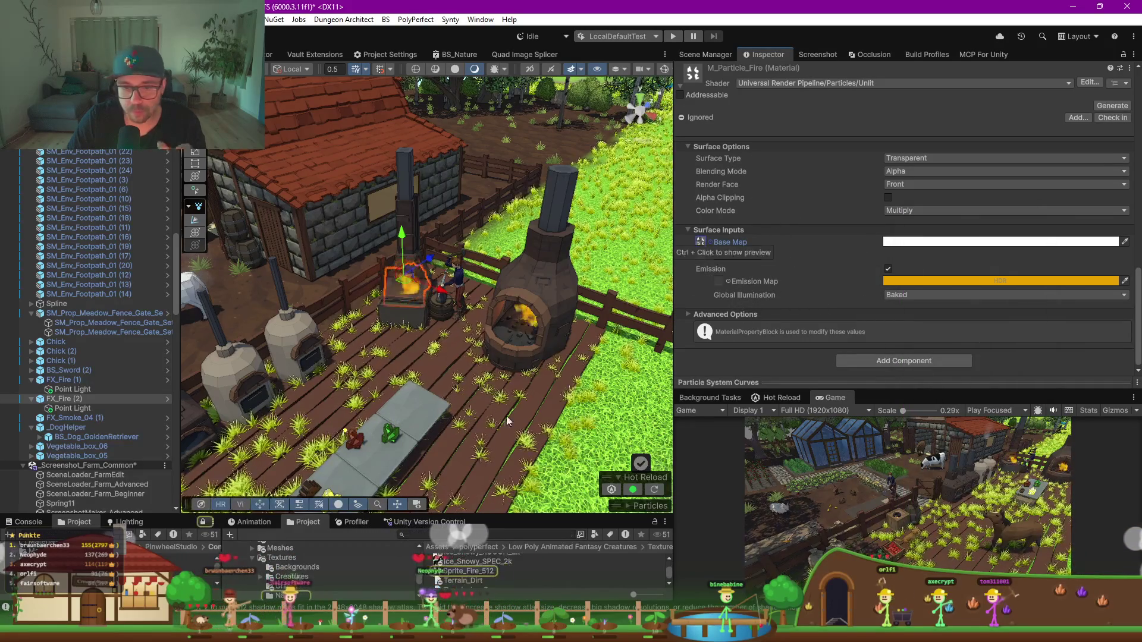
Step: Preview the Sprite_Fire_512 texture in Photos, then close the viewer
double_click(469, 571)
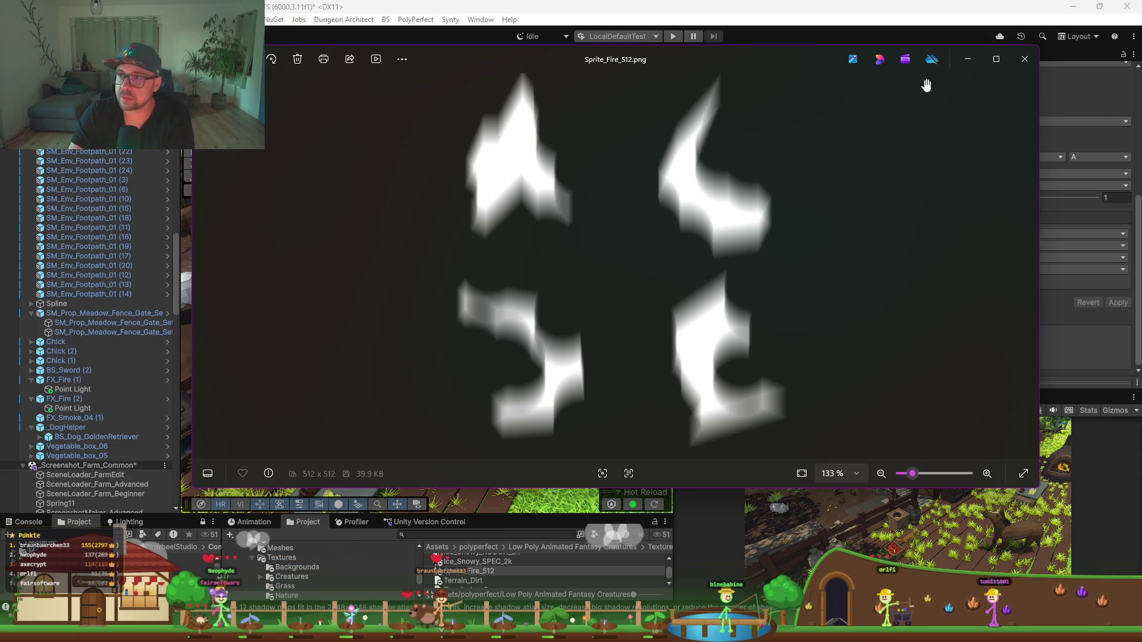
left_click(1023, 59)
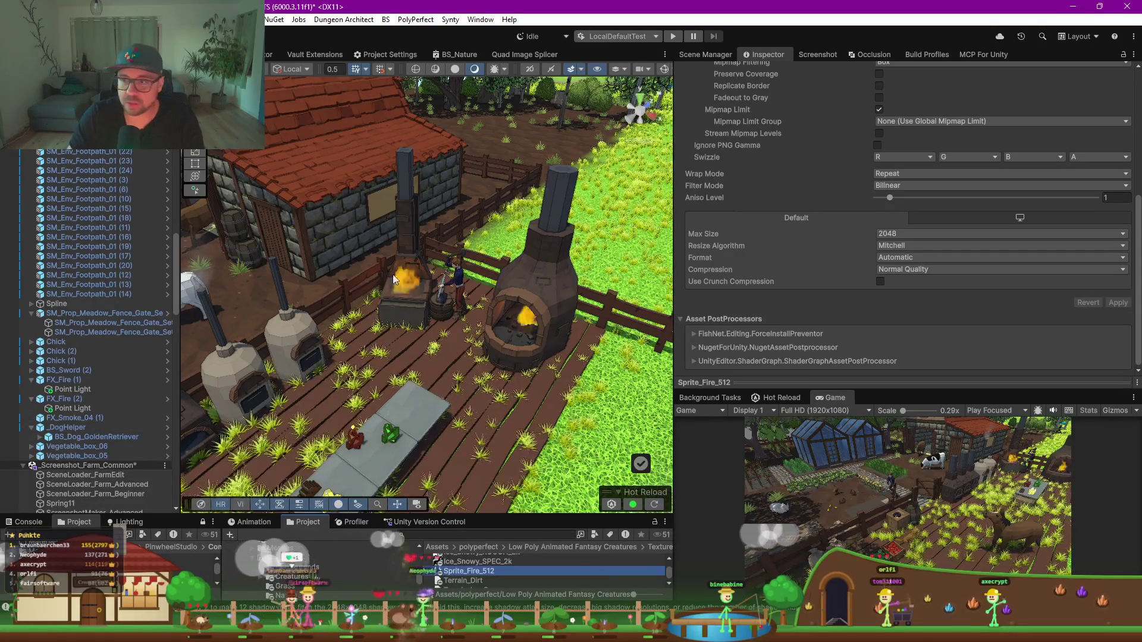
Step: Zoom the Game view to 1.2x on the blacksmith and both fires, then select MainPlayer (1)
scroll(1011, 466, "up", 5)
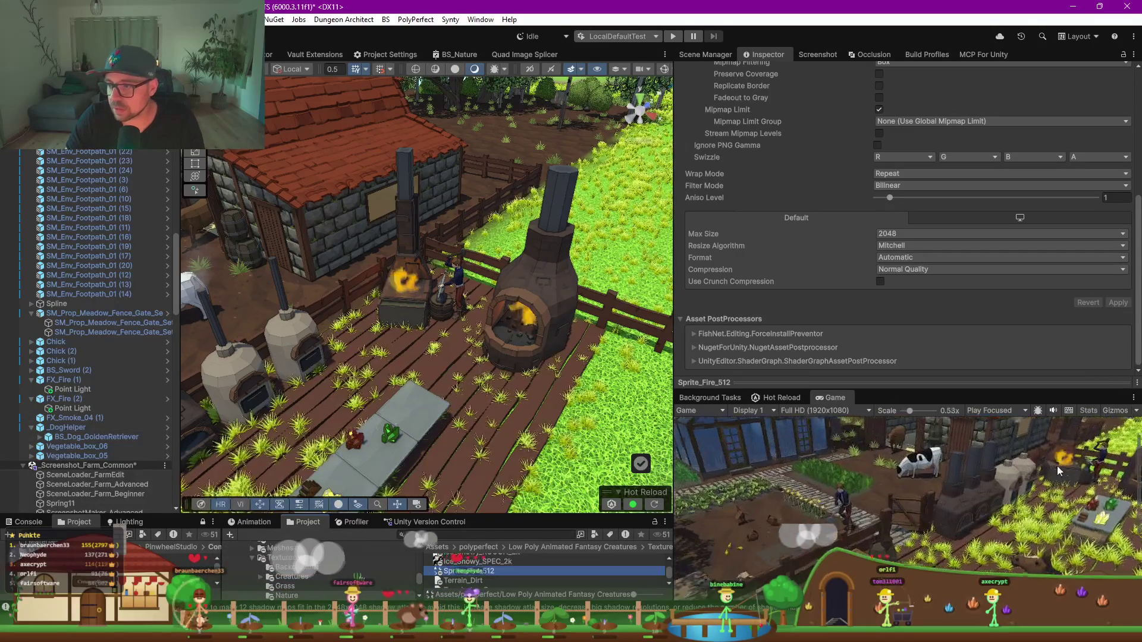
scroll(1078, 473, "up", 3)
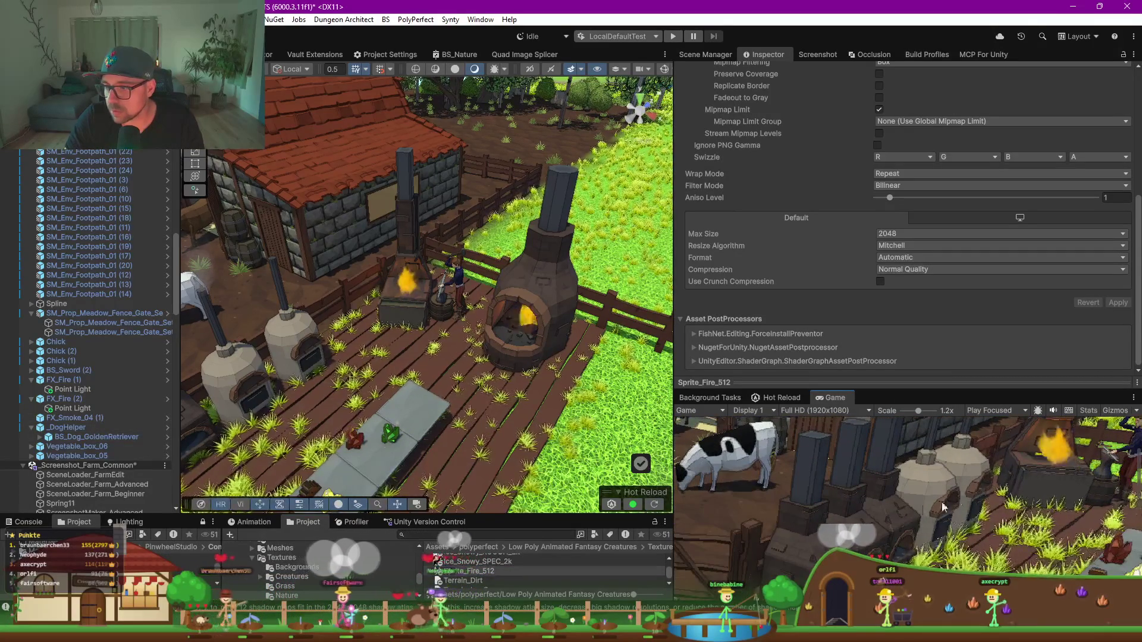
left_click_drag(980, 464, 737, 504)
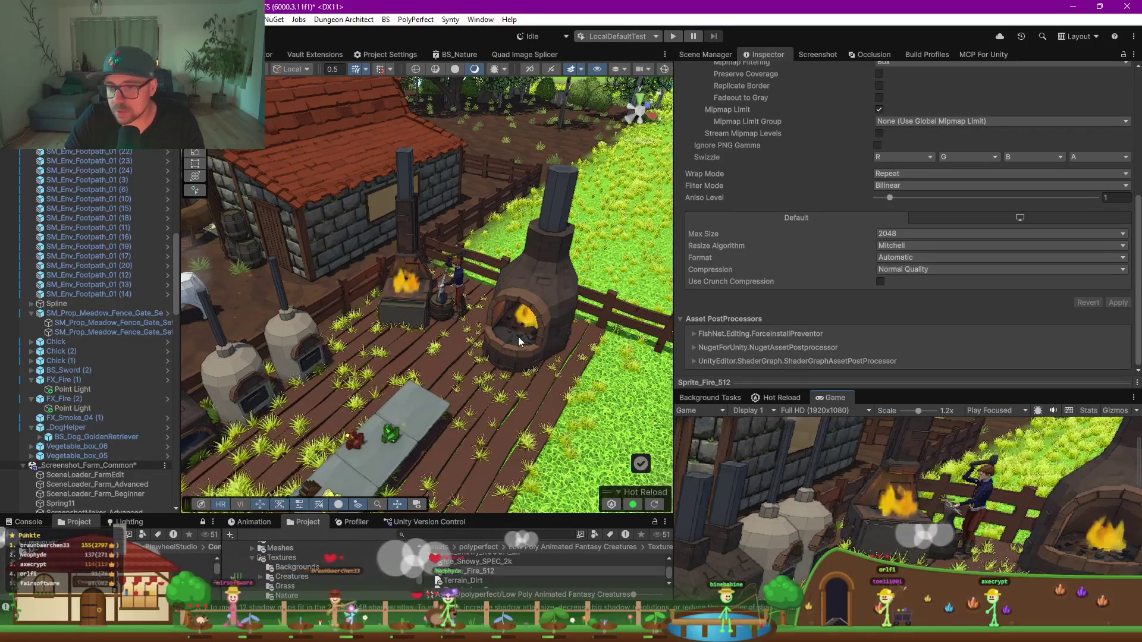
left_click_drag(519, 341, 464, 313)
left_click(463, 300)
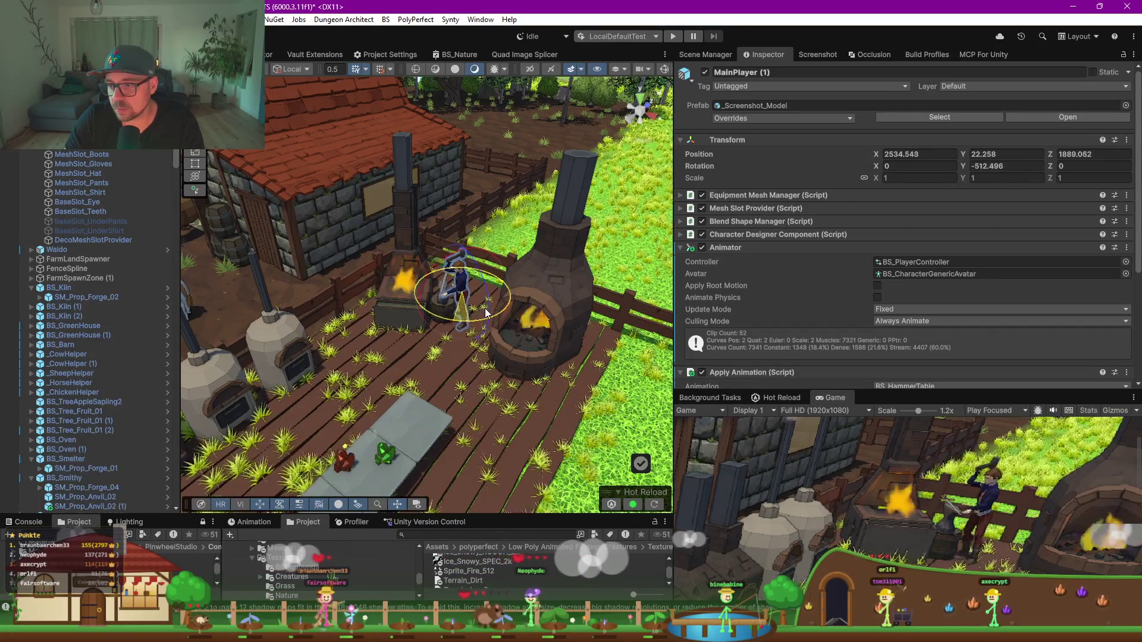
key("w")
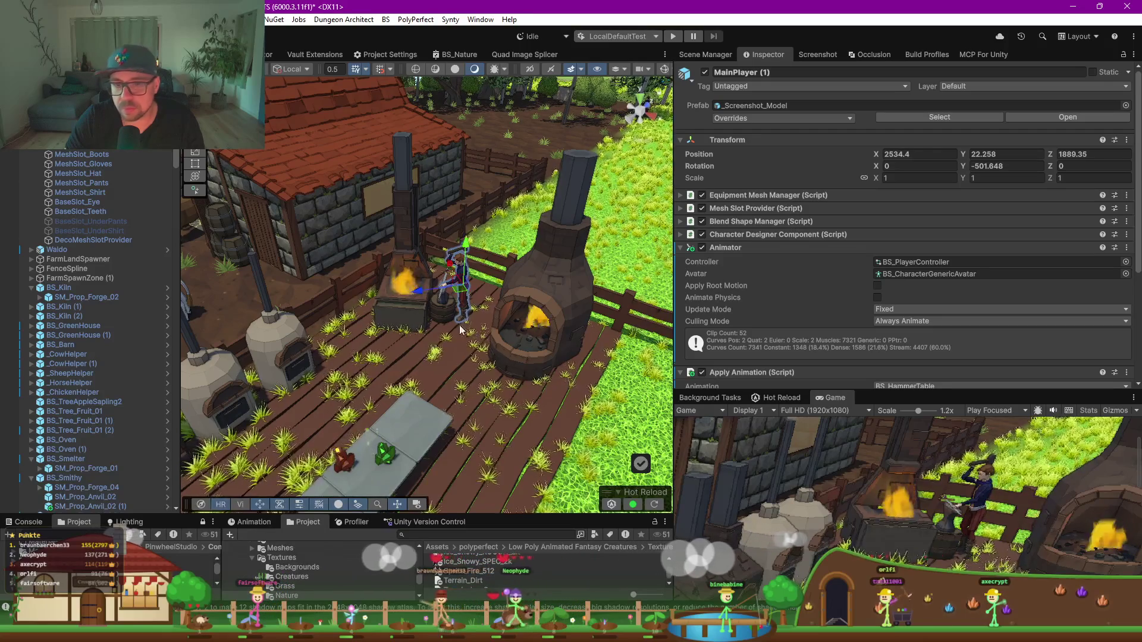
scroll(454, 332, "up", 5)
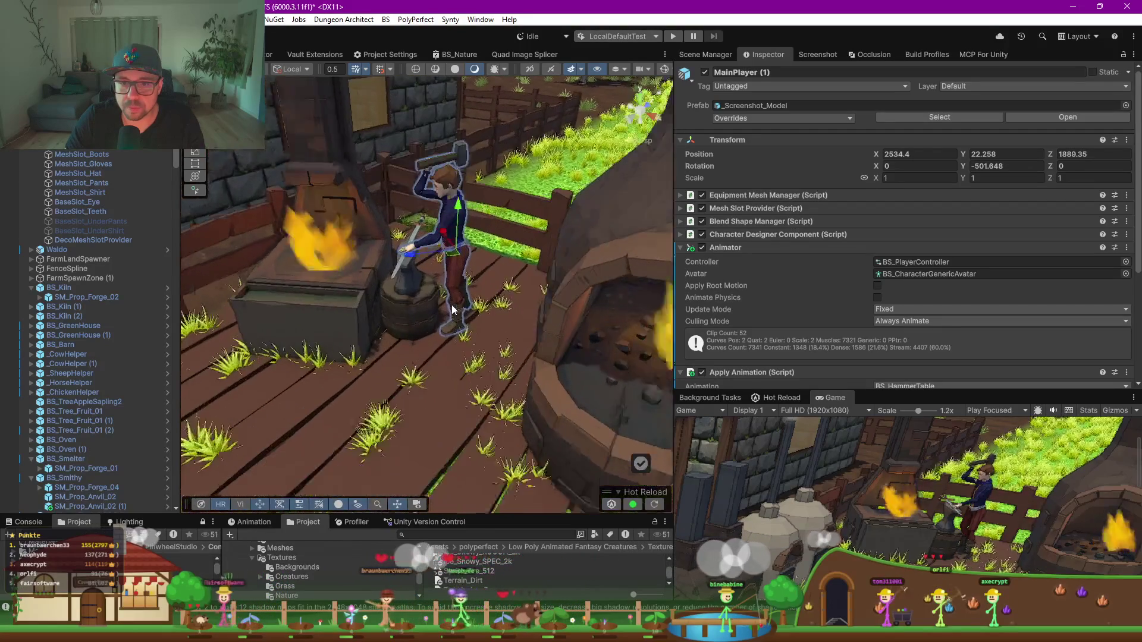
scroll(432, 297, "down", 4)
left_click_drag(432, 298, 454, 299)
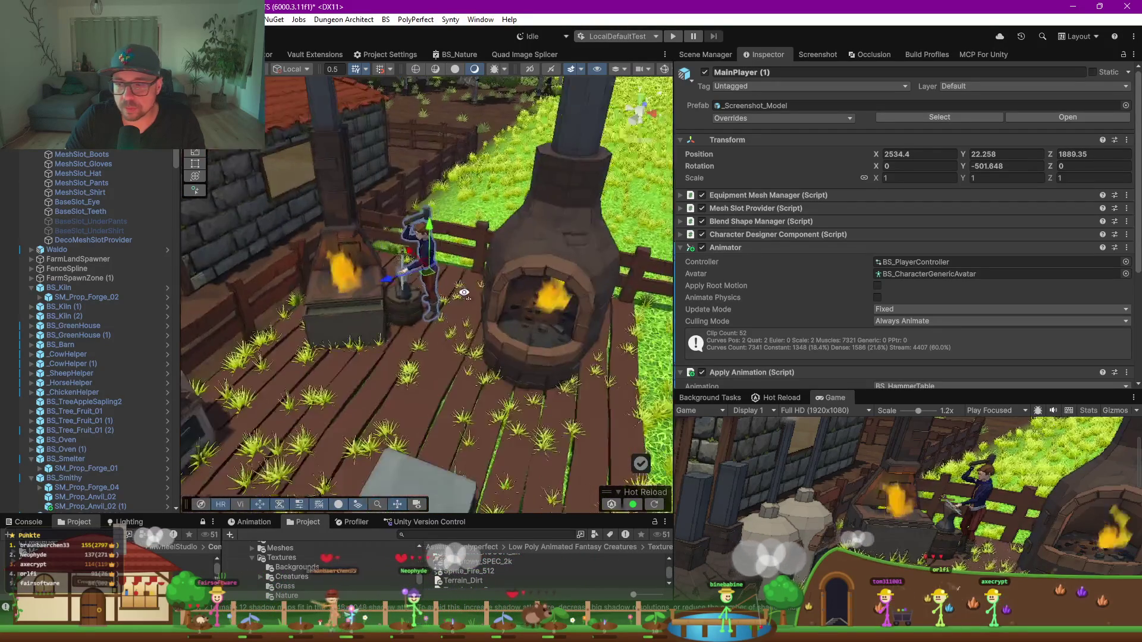
scroll(454, 299, "down", 3)
scroll(901, 518, "down", 6)
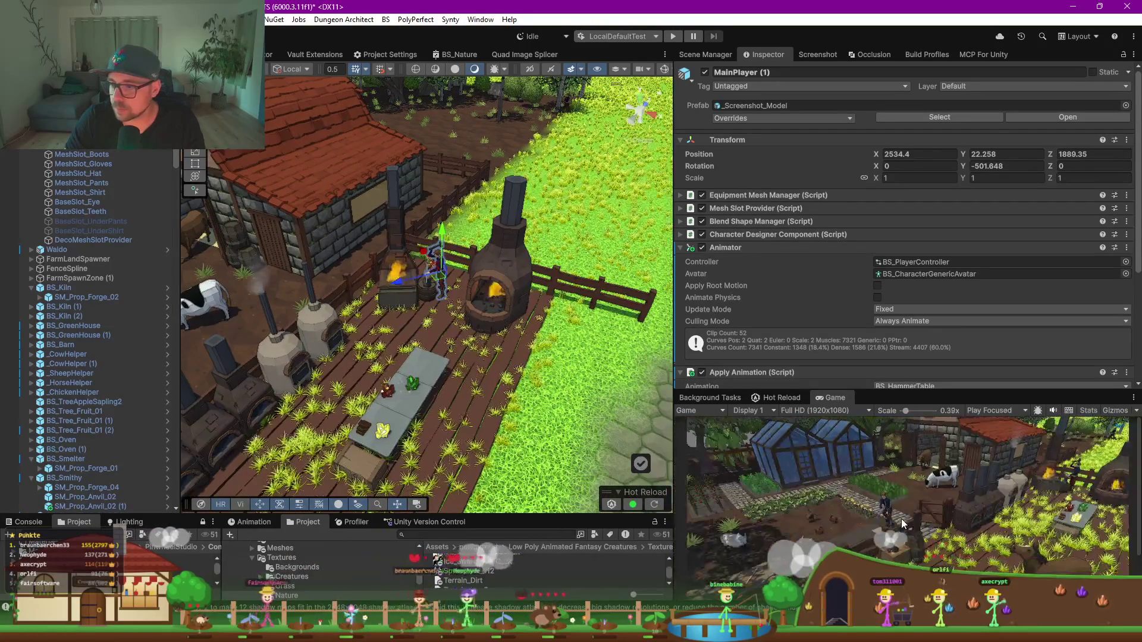
left_click_drag(321, 357, 411, 357)
left_click(452, 345)
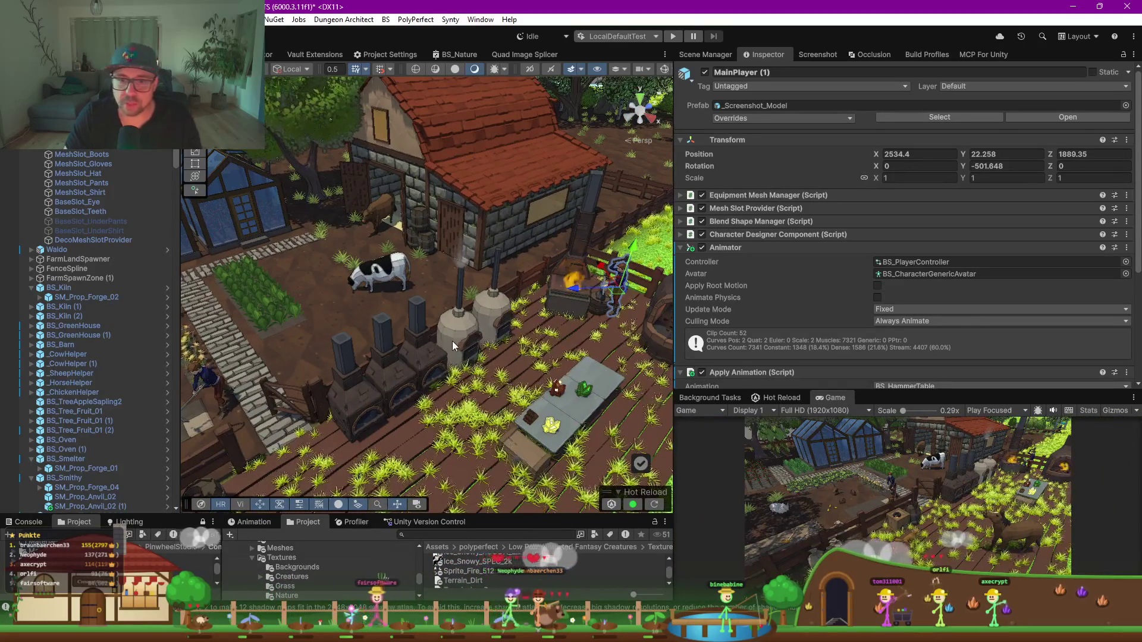
Step: Delete the spare oven BS_Oven (1) and shift the three kilns slightly down-left
key("Delete")
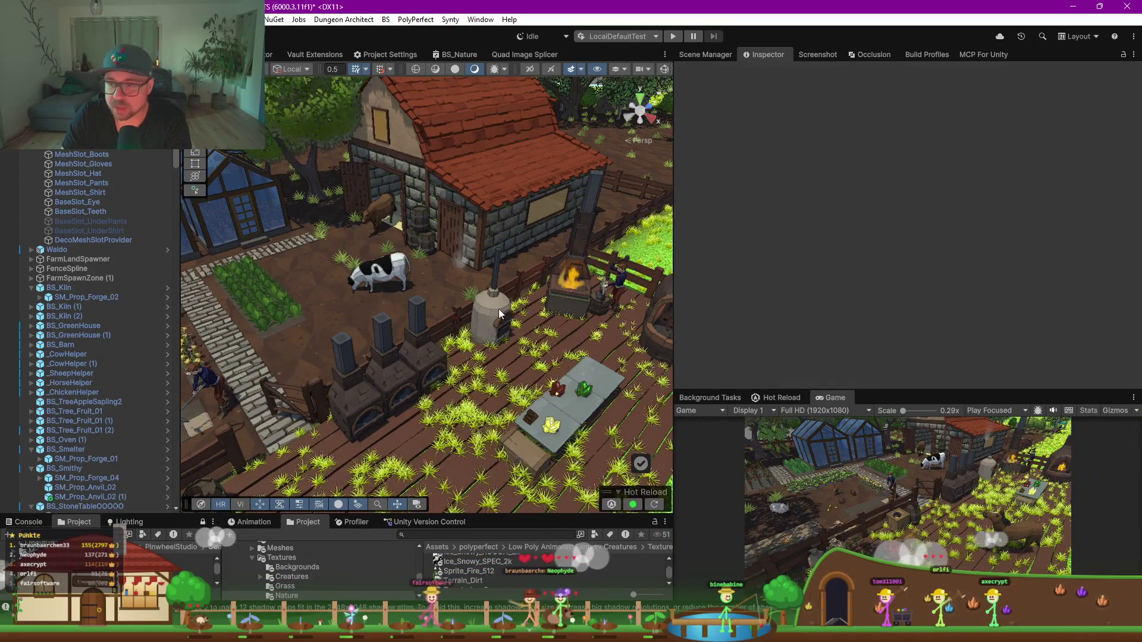
mouse_move(420, 359)
left_mouse_down()
mouse_move(370, 394)
mouse_move(435, 351)
left_mouse_up()
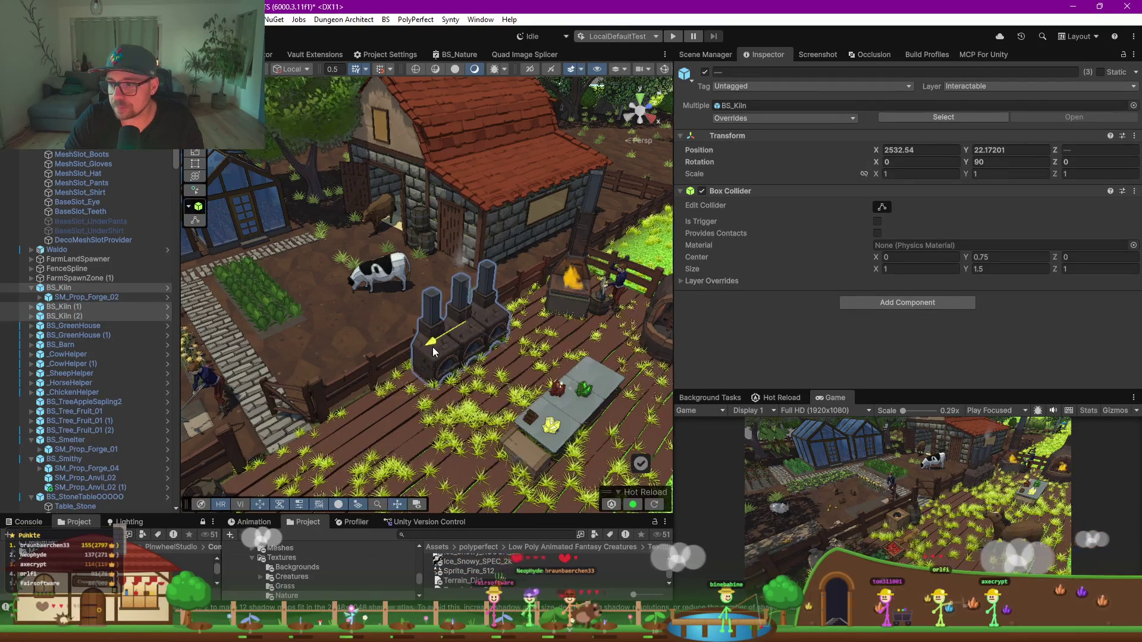
scroll(445, 324, "up", 8)
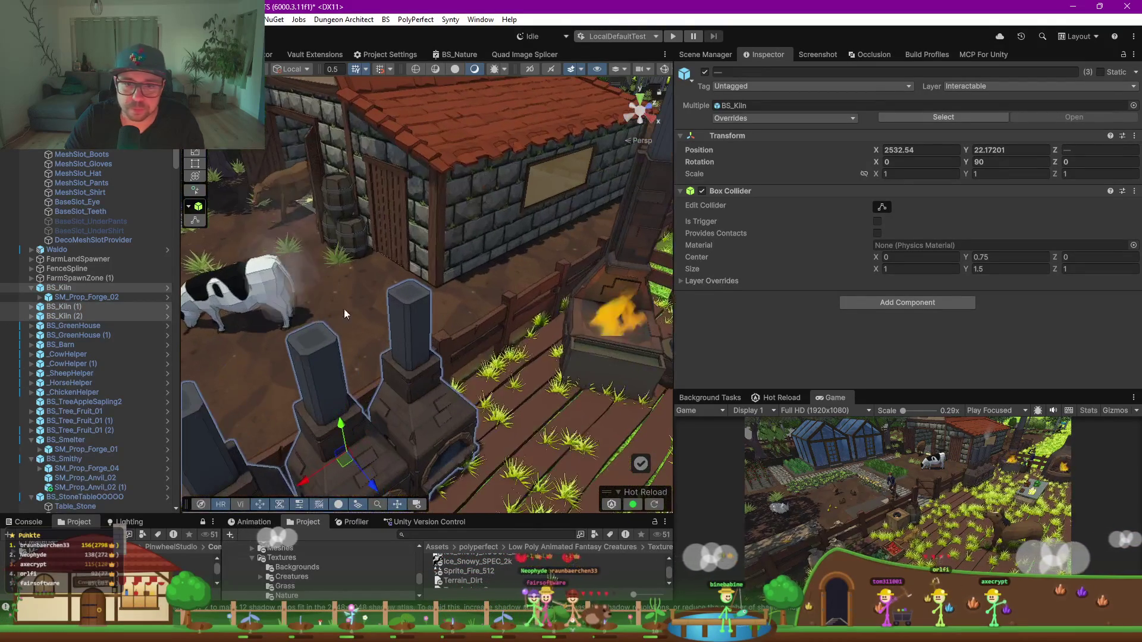
left_click_drag(342, 461, 337, 464)
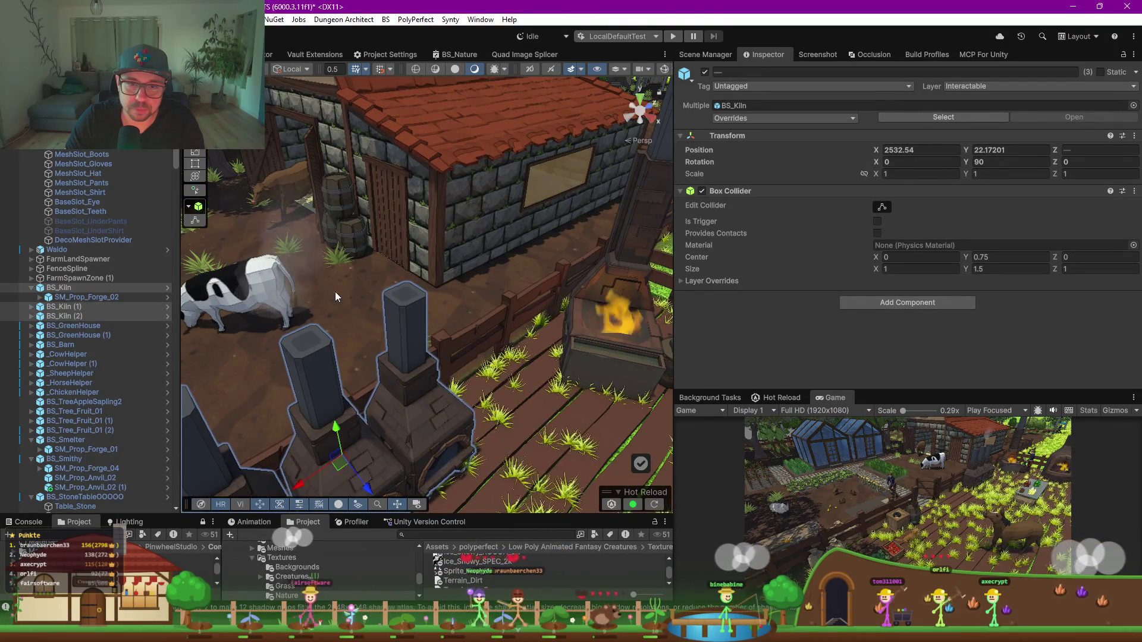
Step: Lower FX_Smoke_04 (1) and add a copy, FX_Smoke_04 (2), over the neighbouring kiln chimney
left_click(295, 304)
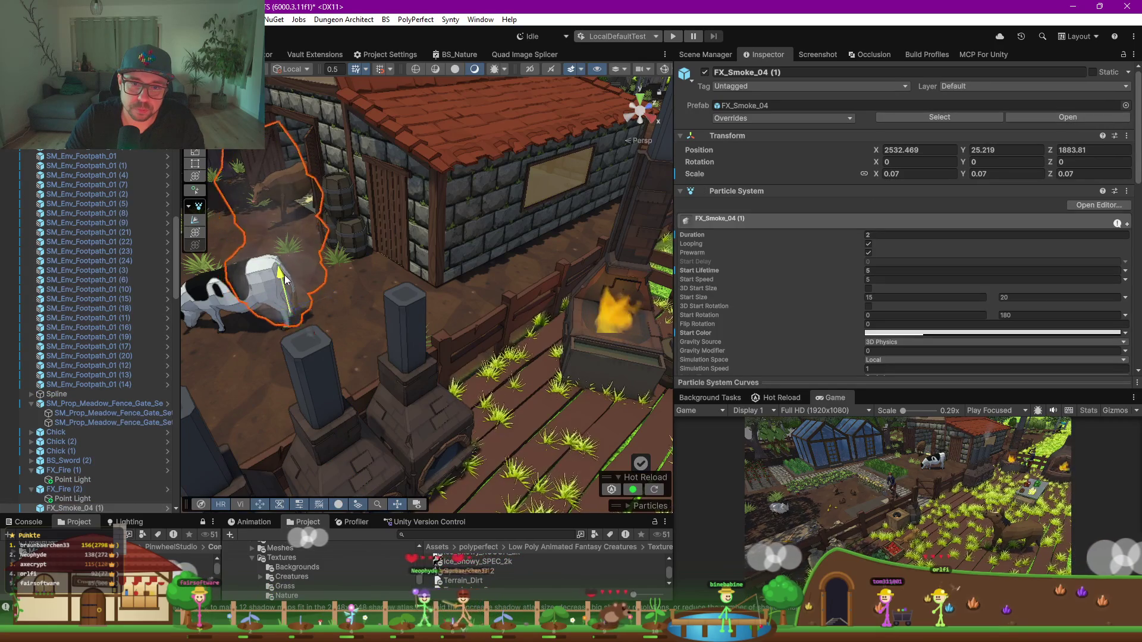
mouse_move(297, 302)
left_mouse_down()
mouse_move(441, 281)
mouse_move(399, 286)
mouse_move(411, 282)
mouse_move(320, 399)
mouse_move(337, 400)
left_mouse_up()
key("ctrl+d")
scroll(441, 281, "down", 5)
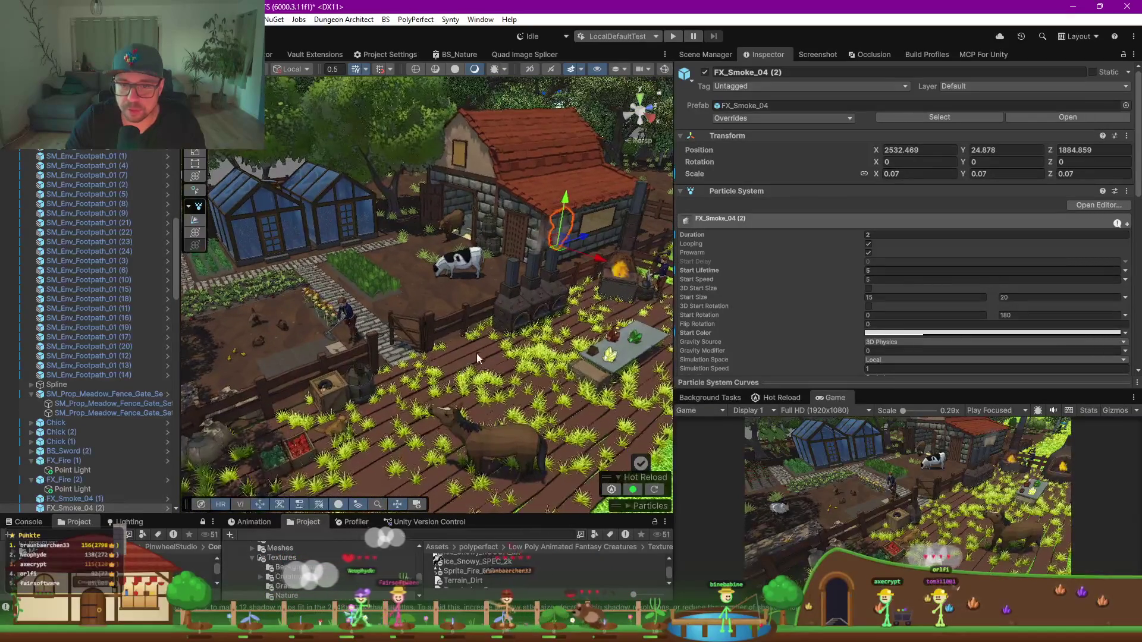
left_click(364, 392)
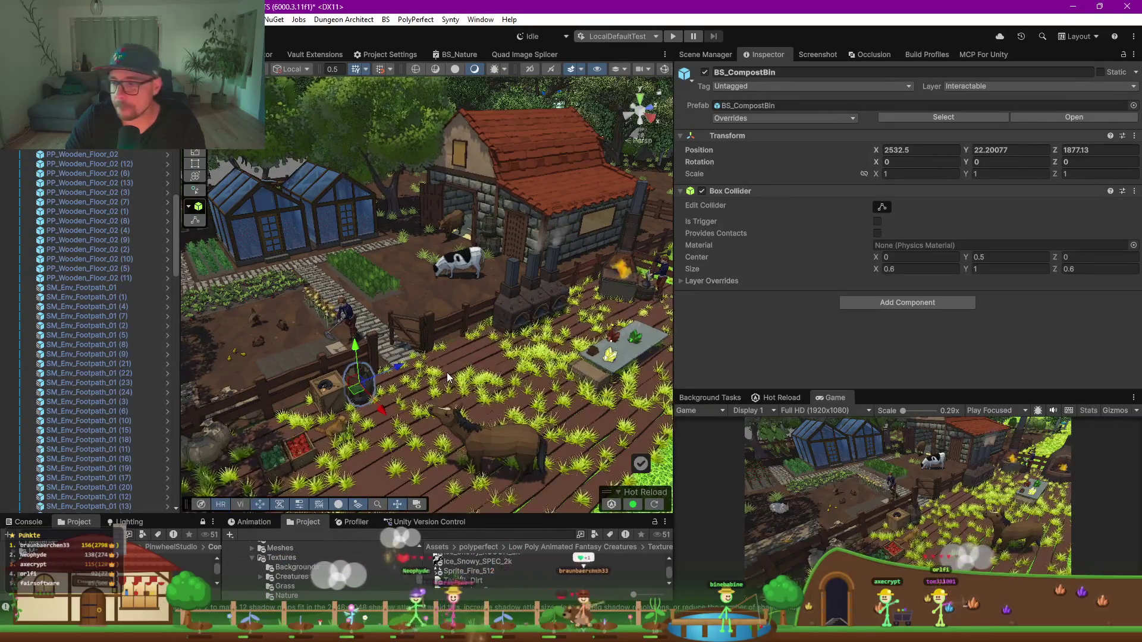
scroll(449, 356, "down", 3)
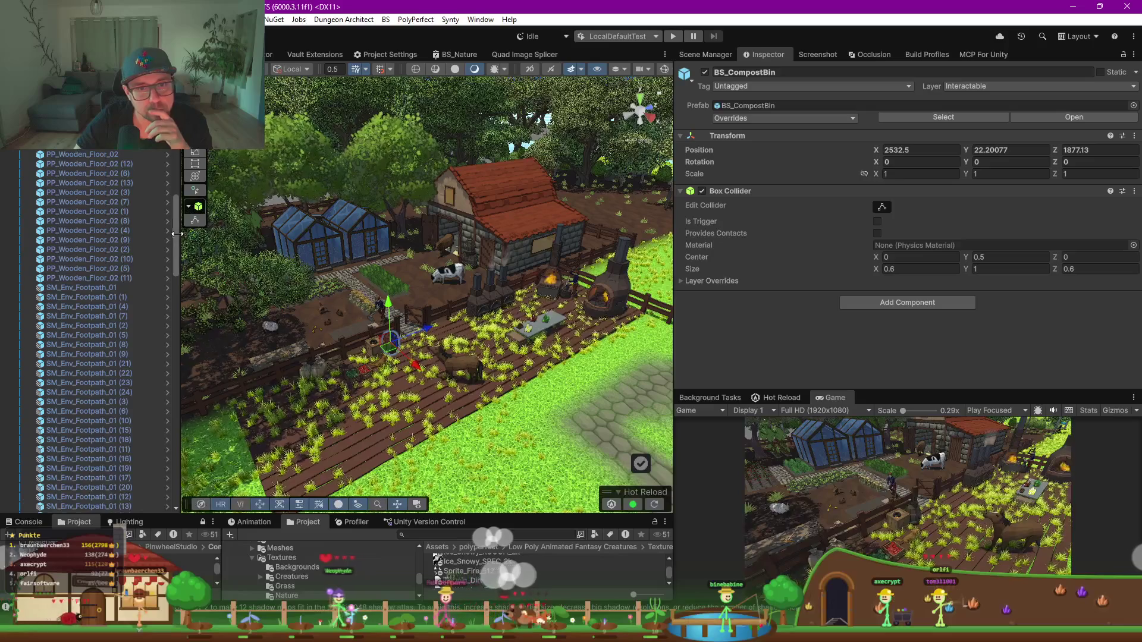
scroll(89, 328, "up", 10)
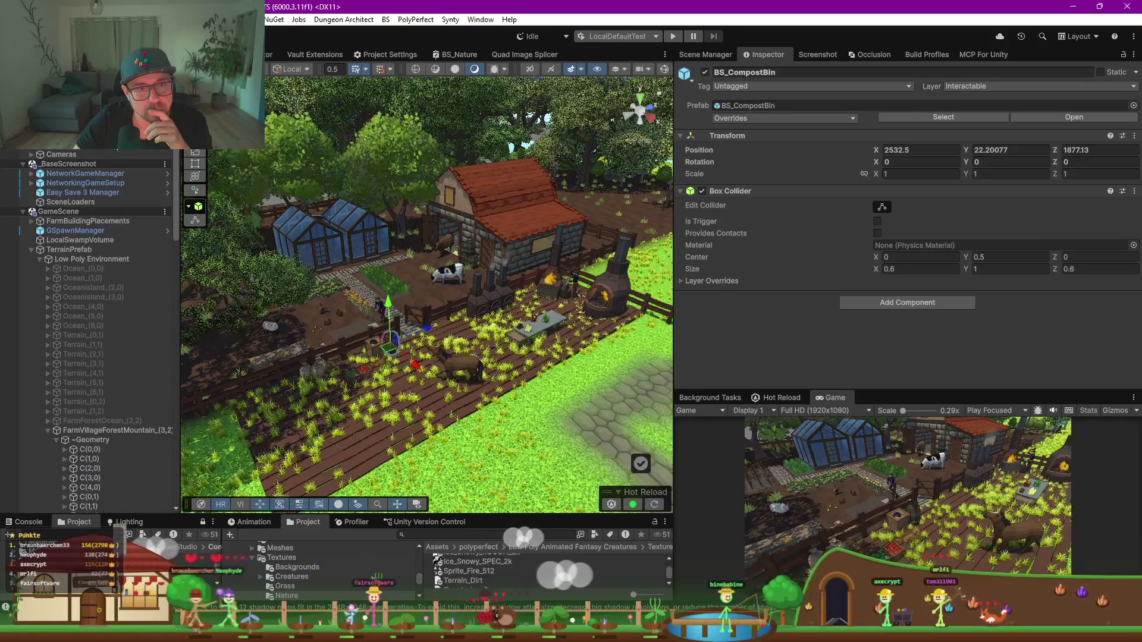
Step: Use ScreenshotMaker_Advanced's 'Screenshot(s) machen' to save the 8K Farm_Advanced_8k.png and dismiss the confirmation
left_click(116, 145)
scroll(801, 307, "down", 5)
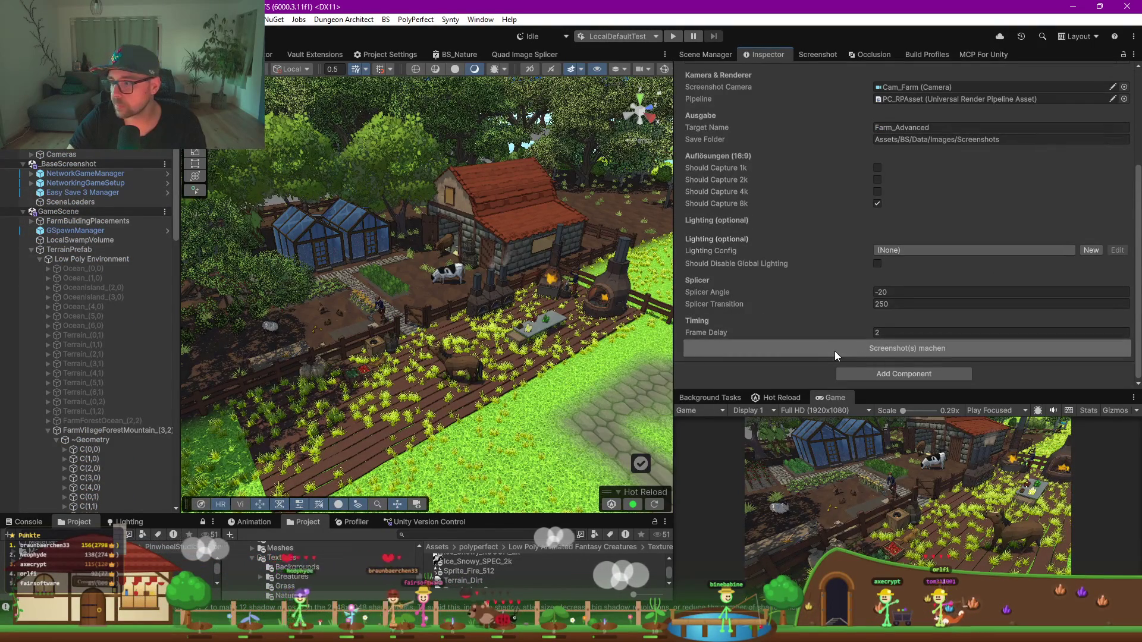
left_click(834, 351)
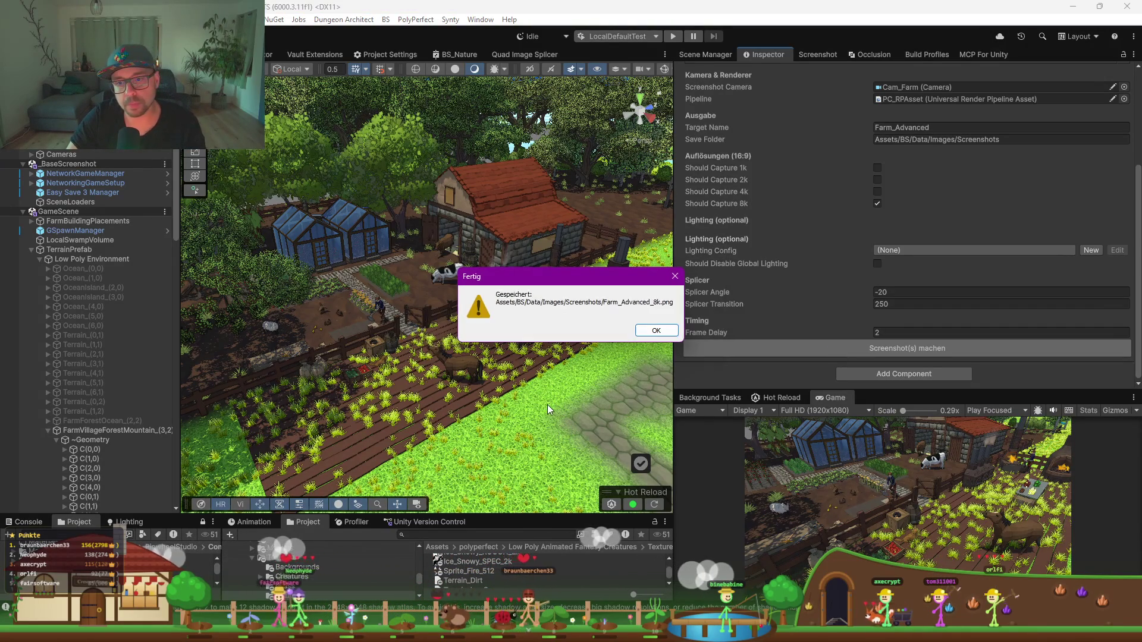
left_click(654, 331)
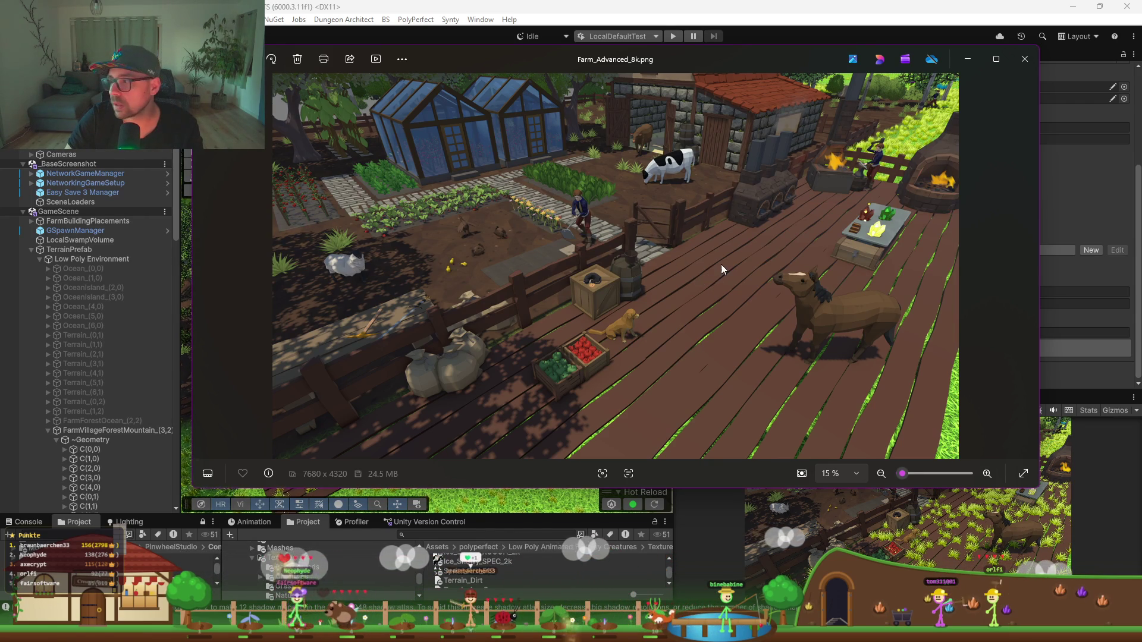
Step: Close the 7680 × 4320 screenshot in Photos and switch back to the Claude chat
left_click(1025, 59)
key("alt+Tab")
Step: Attach the new 8K farm screenshot to the chat and send it for review
left_click_drag(381, 470, 497, 527)
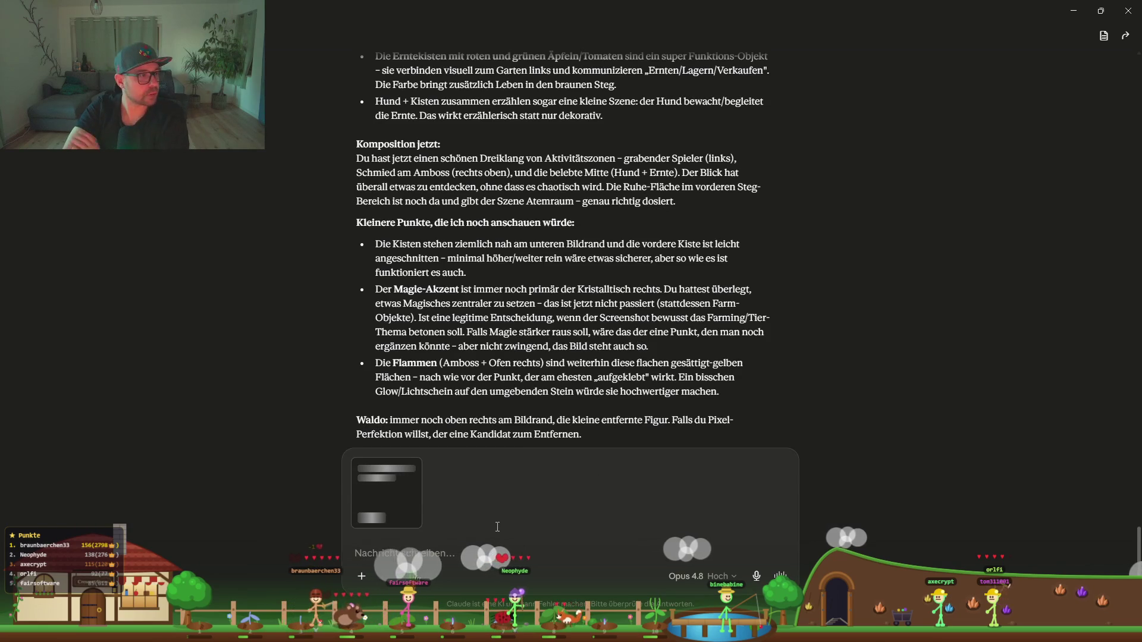
left_click(558, 556)
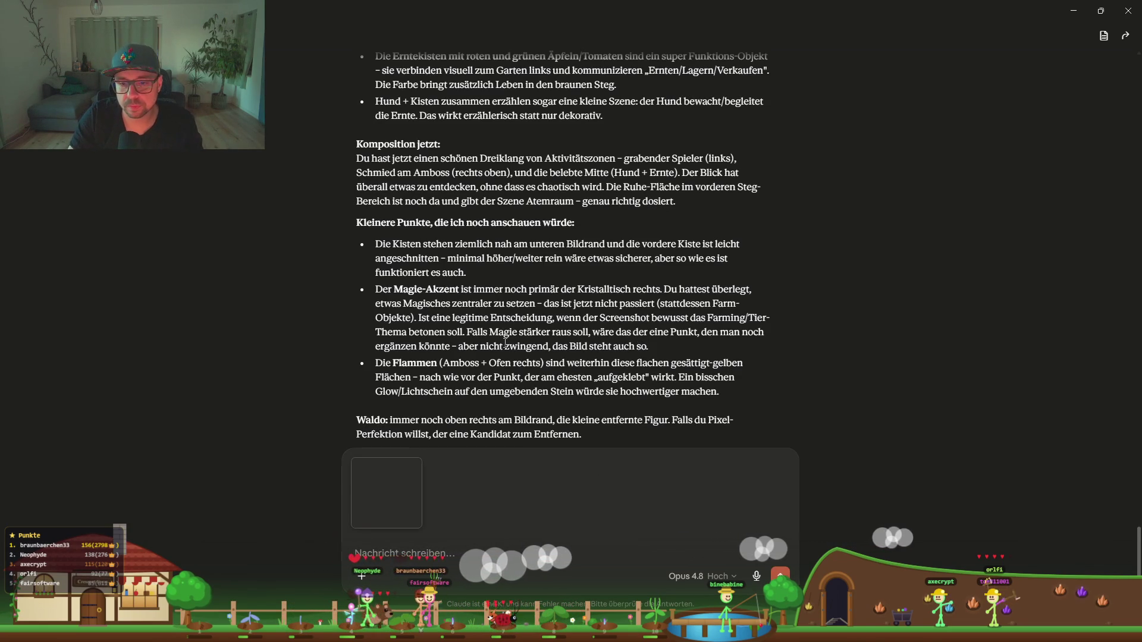
scroll(548, 394, "down", 3)
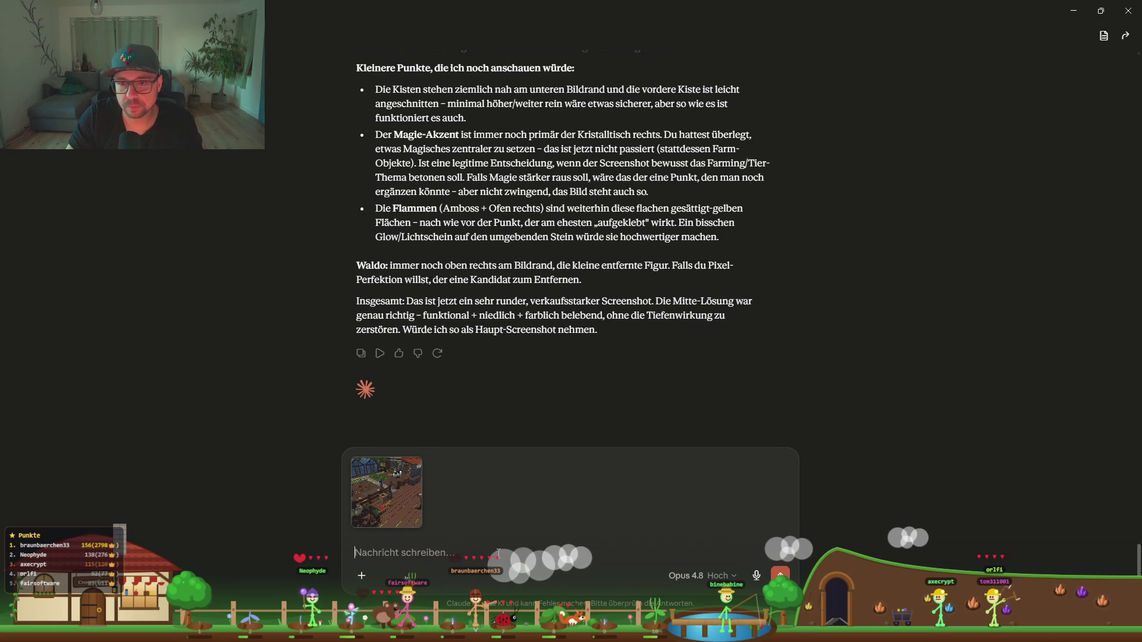
key("Return")
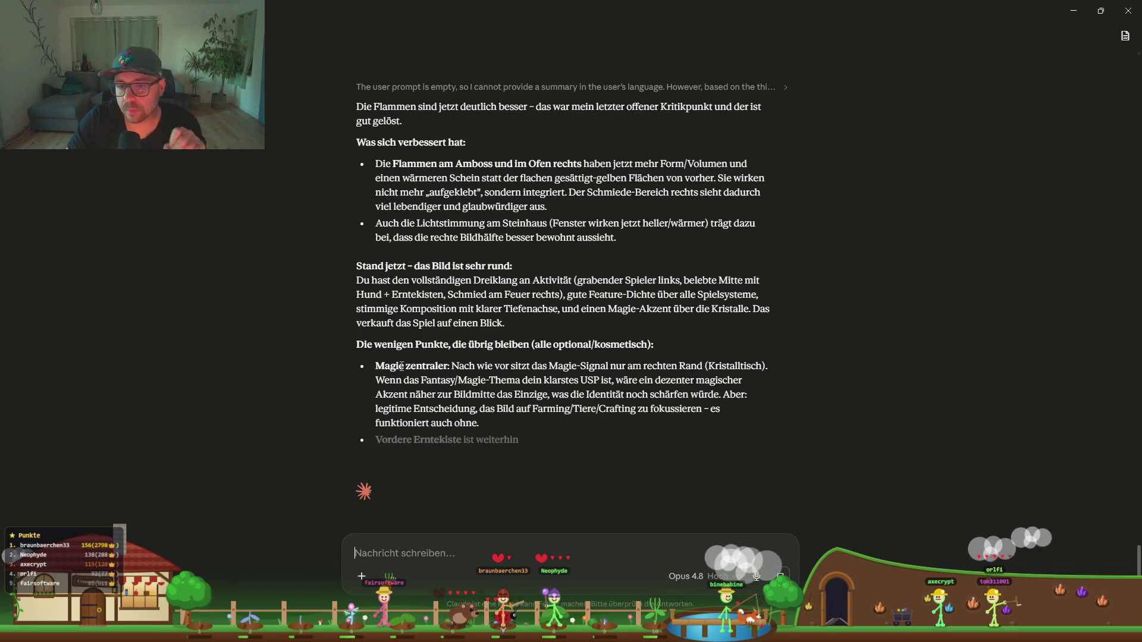
Step: View the sent screenshot full size, then highlight a phrase in Claude's closing verdict
left_click_drag(385, 366, 426, 366)
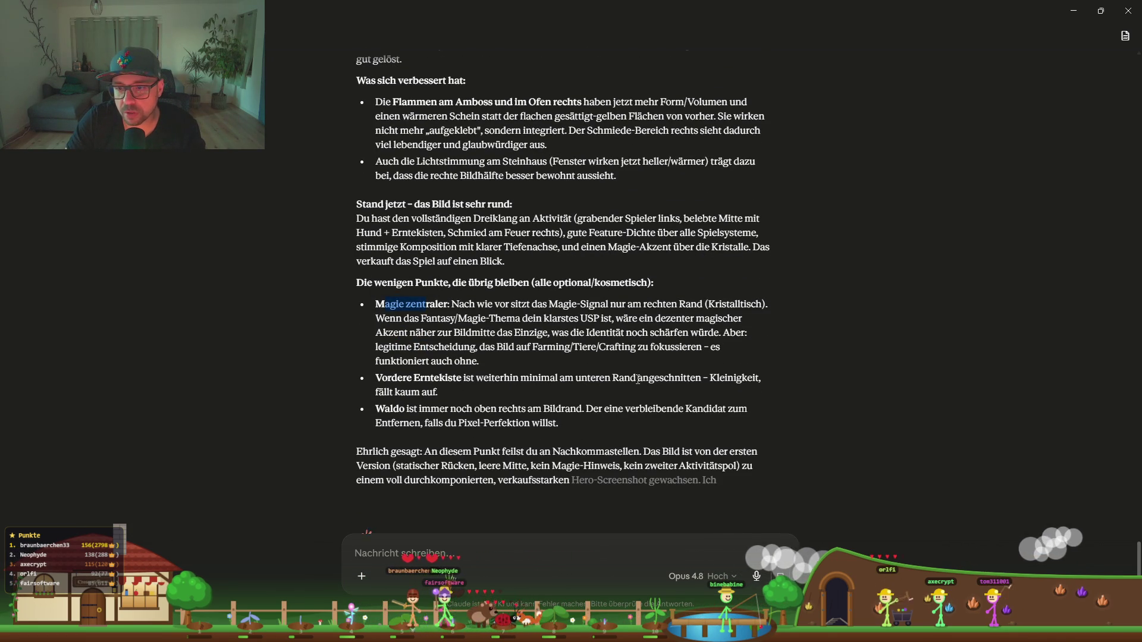
scroll(759, 363, "up", 5)
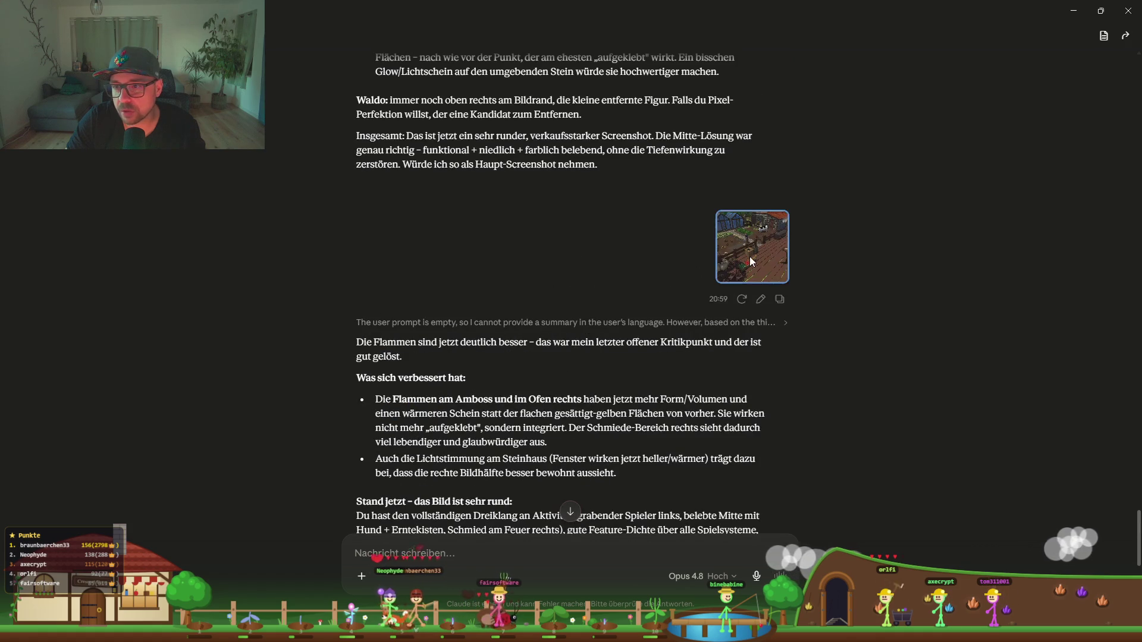
left_click(749, 255)
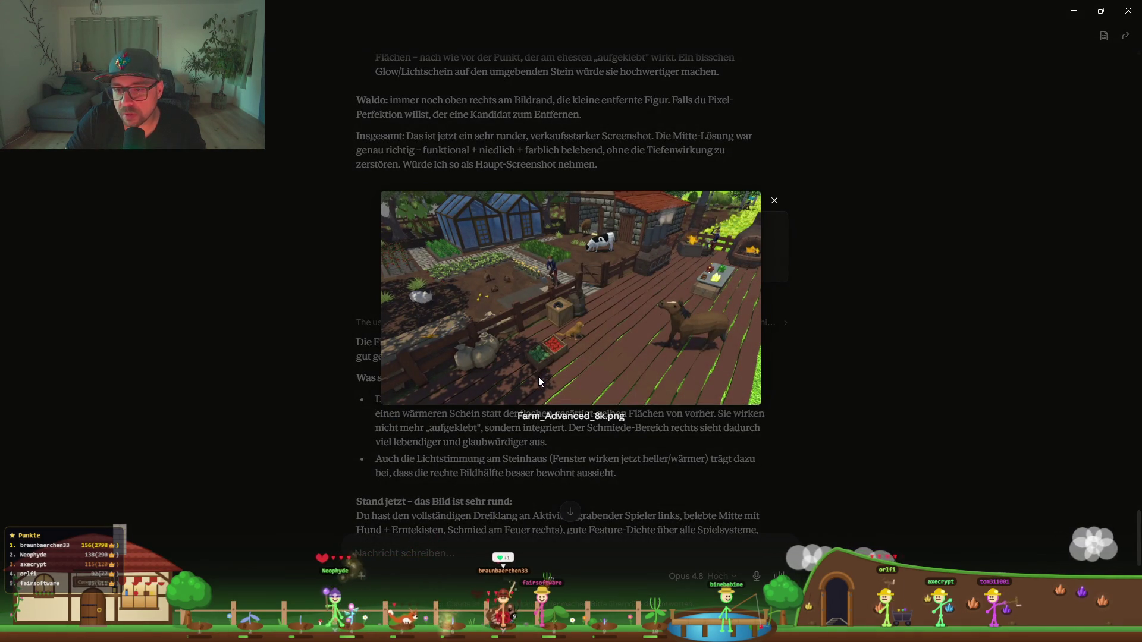
left_click(537, 374)
scroll(590, 355, "down", 8)
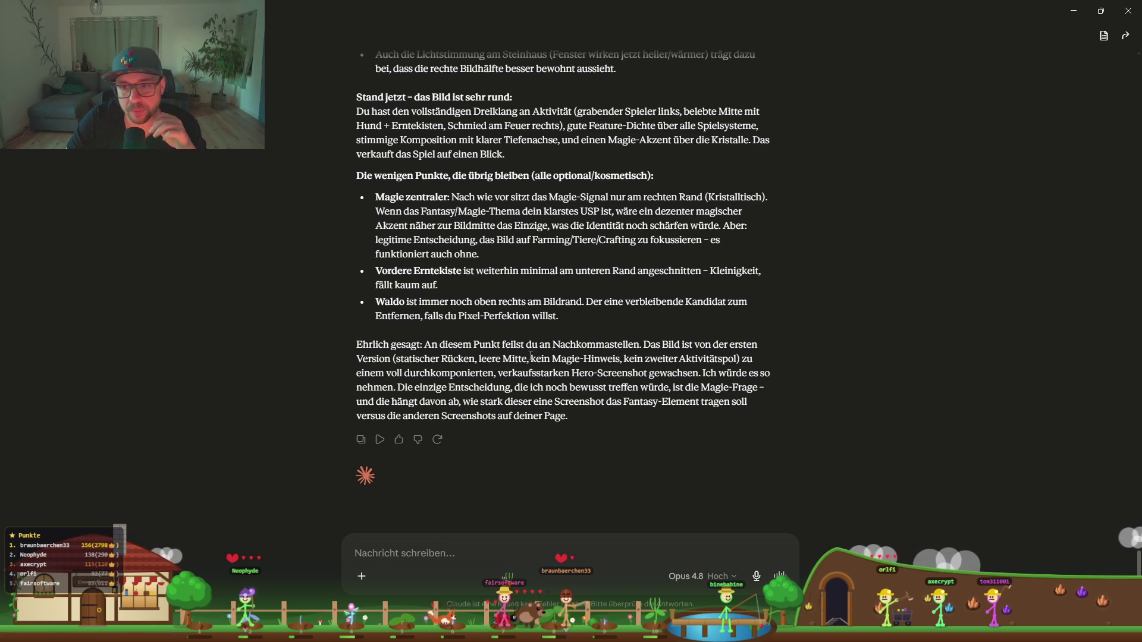
left_click_drag(485, 356, 475, 352)
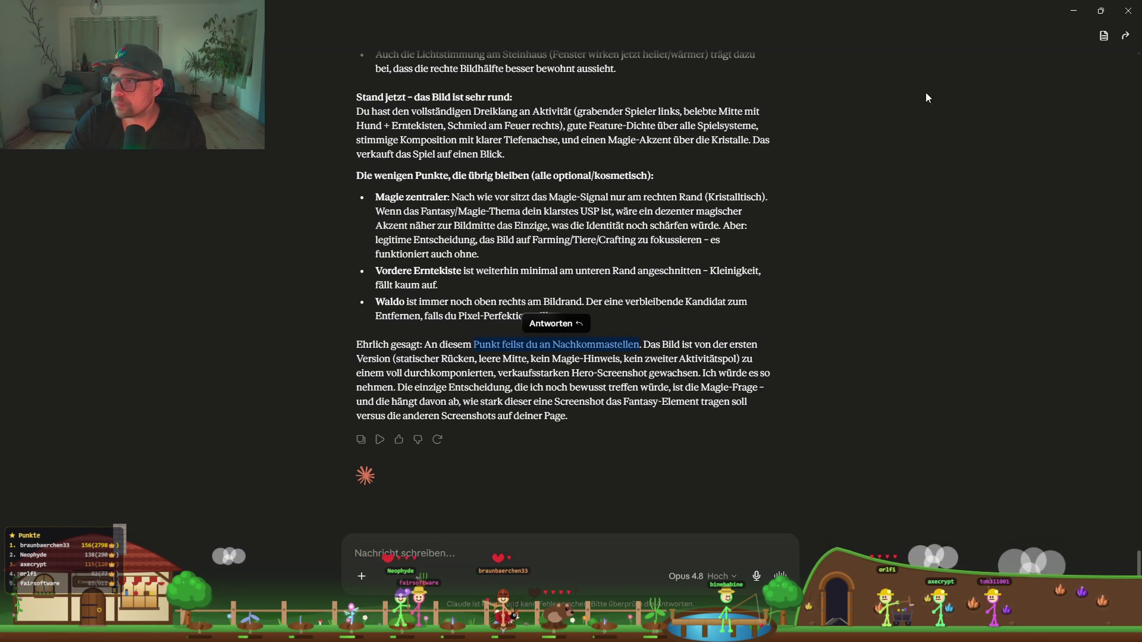
Step: Enable the 1K, 2K and 4K capture options and capture the farm screenshots at every resolution
left_click(1073, 13)
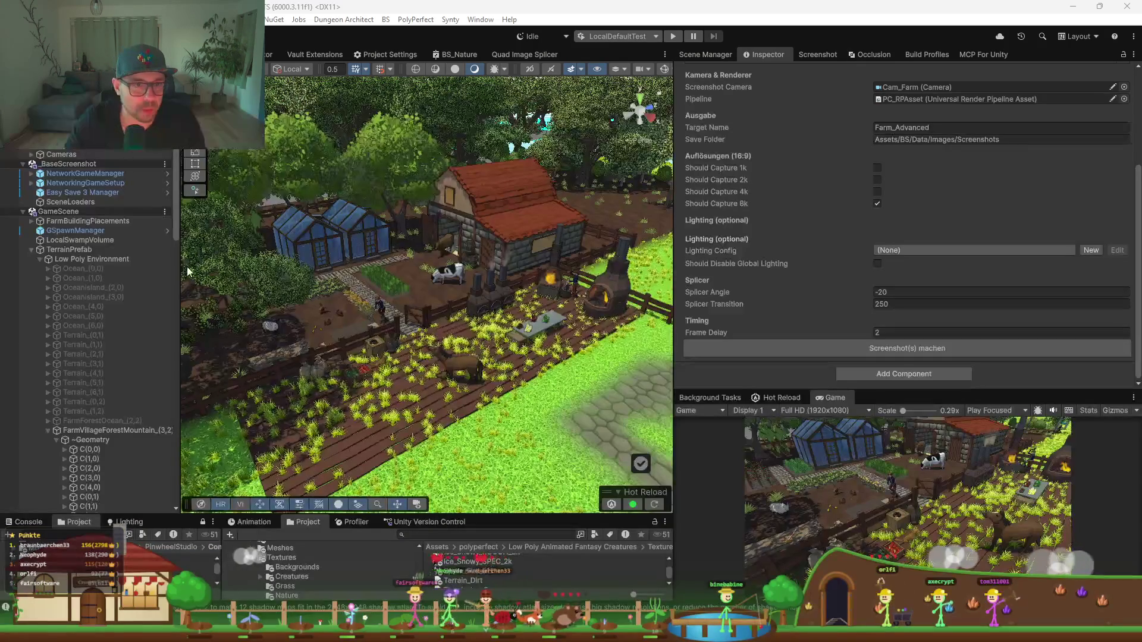
left_click_drag(181, 208, 244, 208)
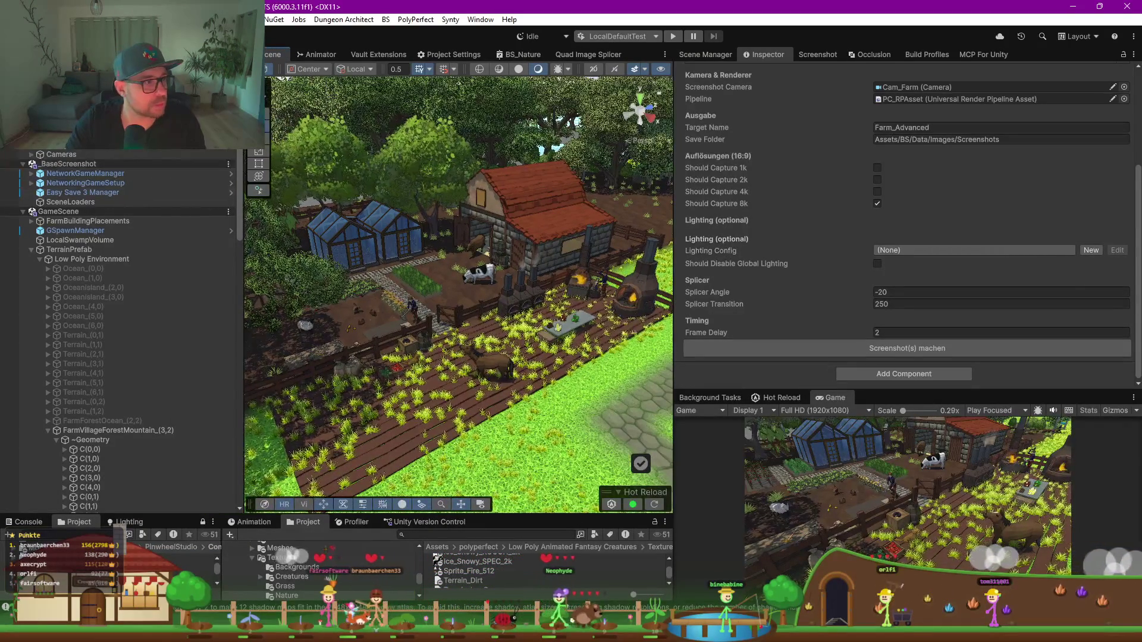
left_click(878, 168)
left_click(877, 180)
left_click(877, 191)
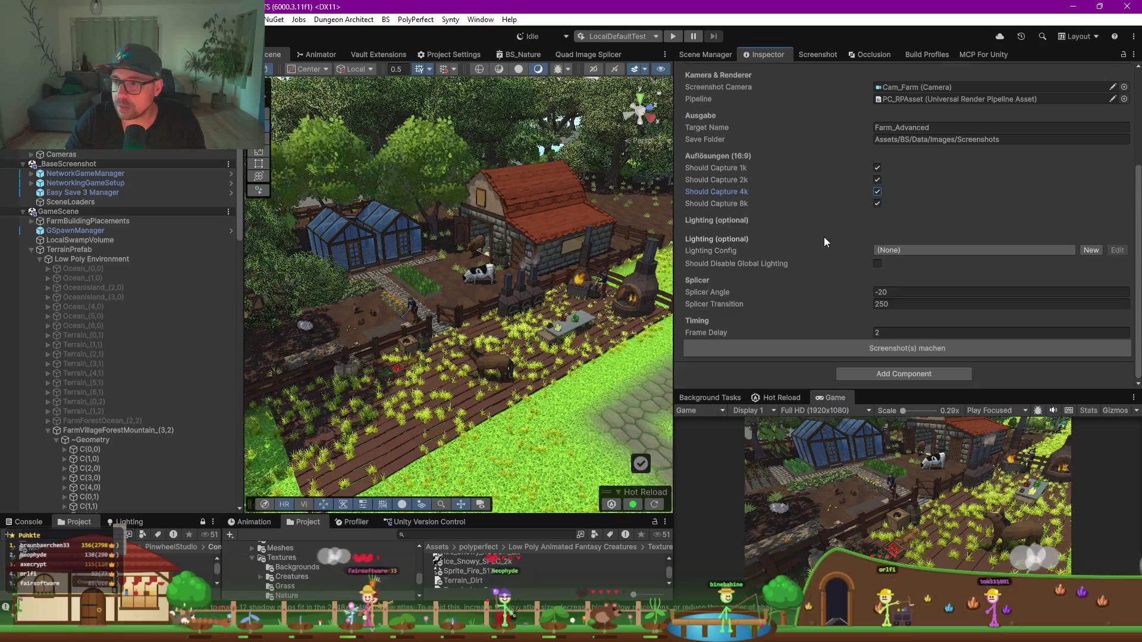
left_click(856, 345)
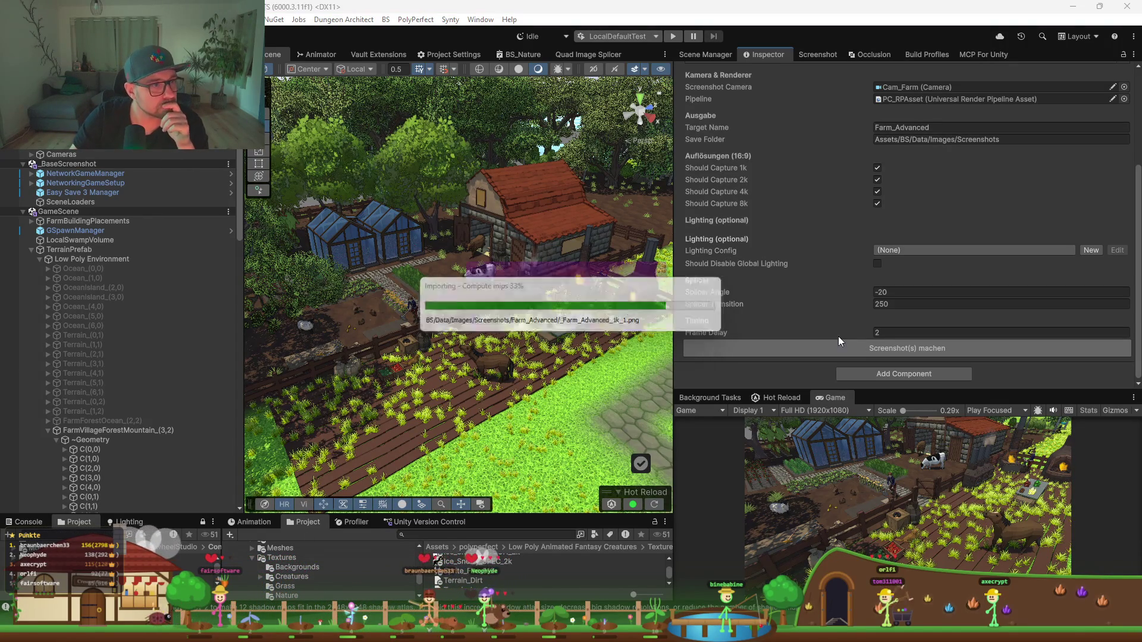
left_click(654, 339)
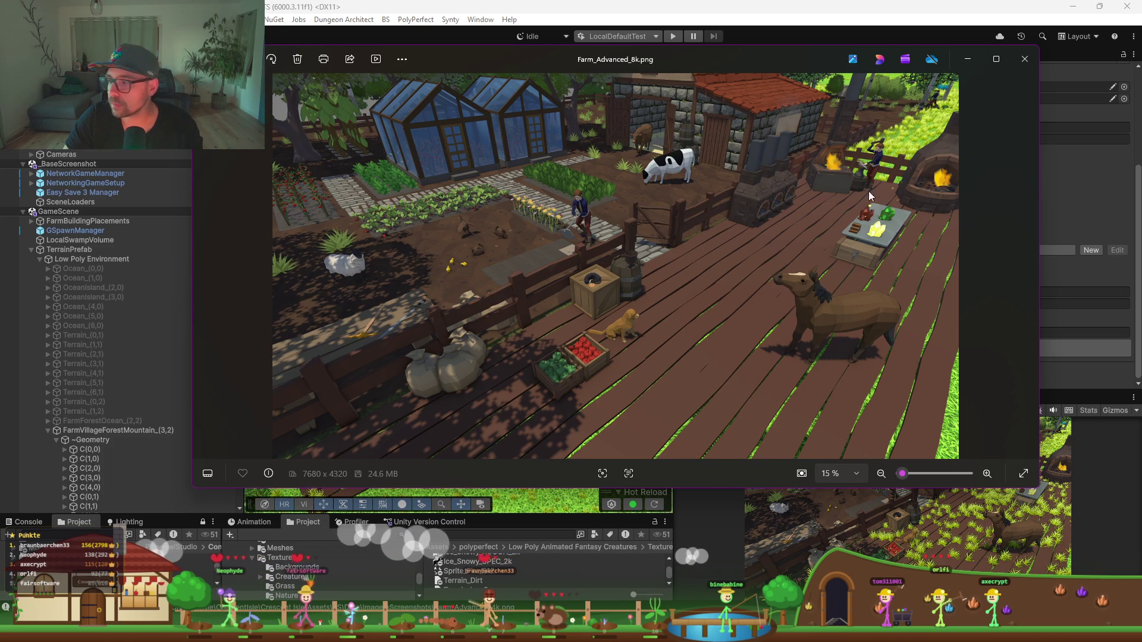
Step: Maximize the Farm_Advanced_8k.png viewer, then close it to return to Unity
left_click(997, 59)
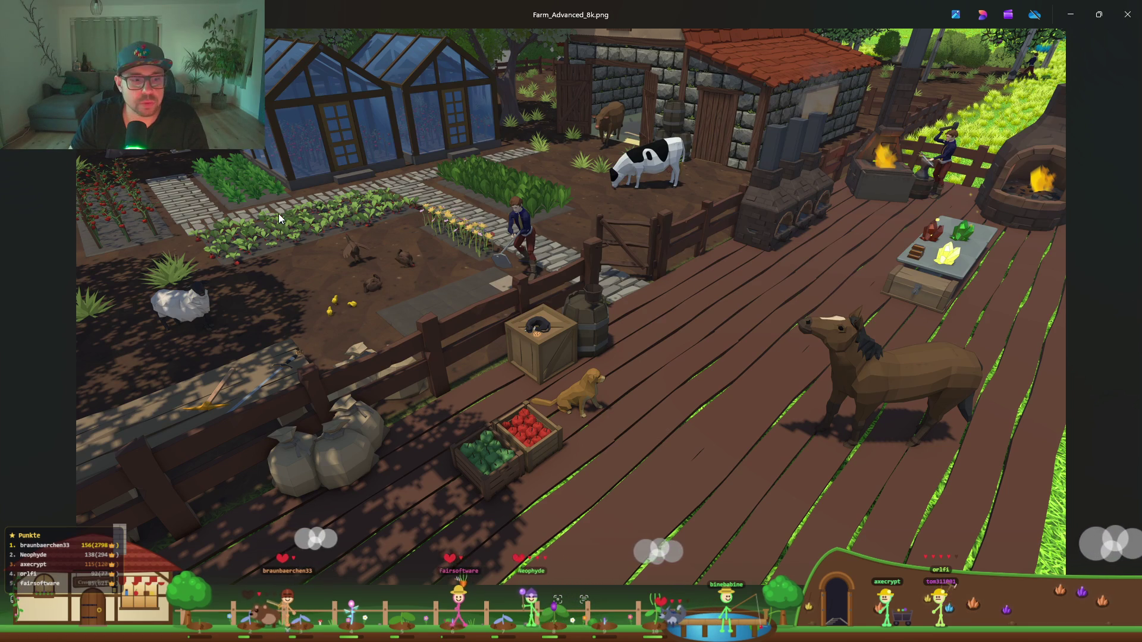
left_click(1071, 14)
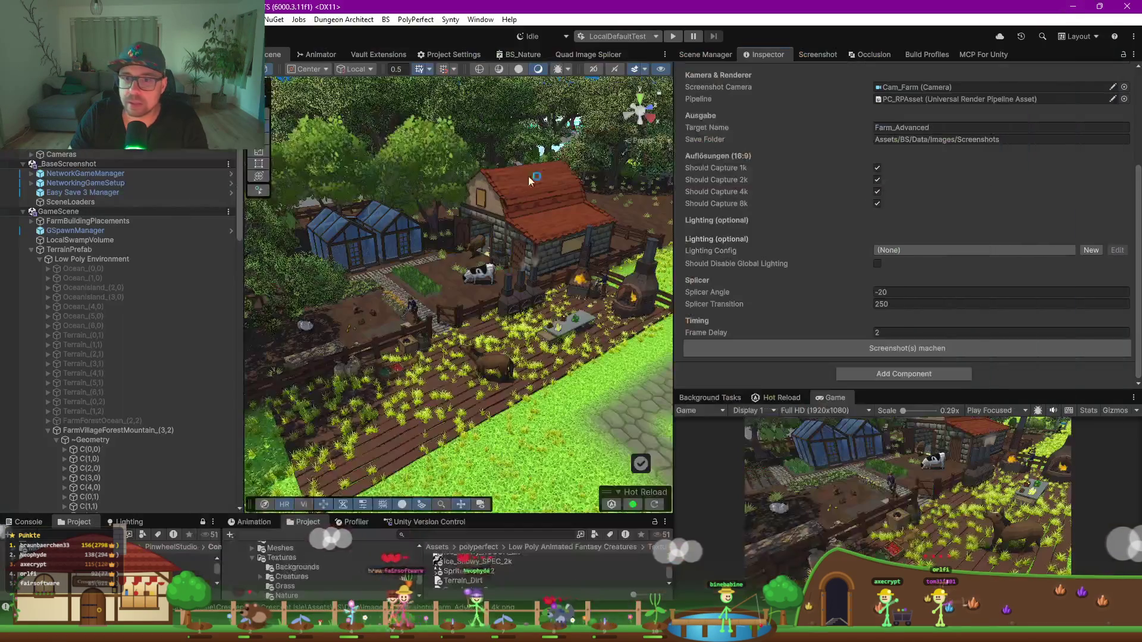
Step: Rename the character standing by the forge to 'Smith'
left_click(416, 310)
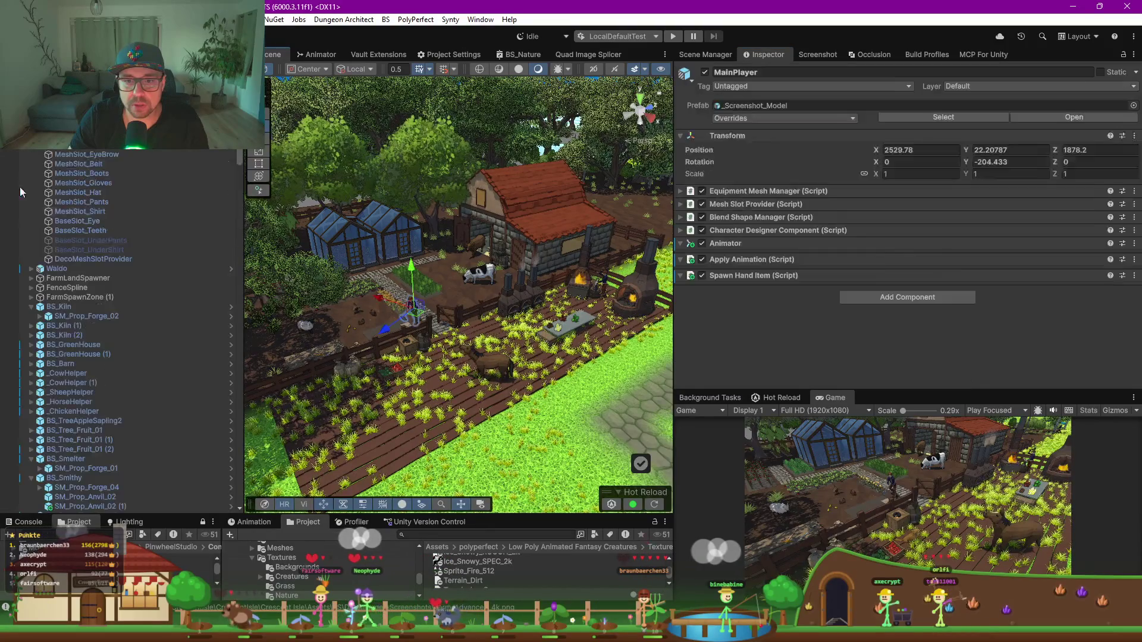
left_click(594, 278)
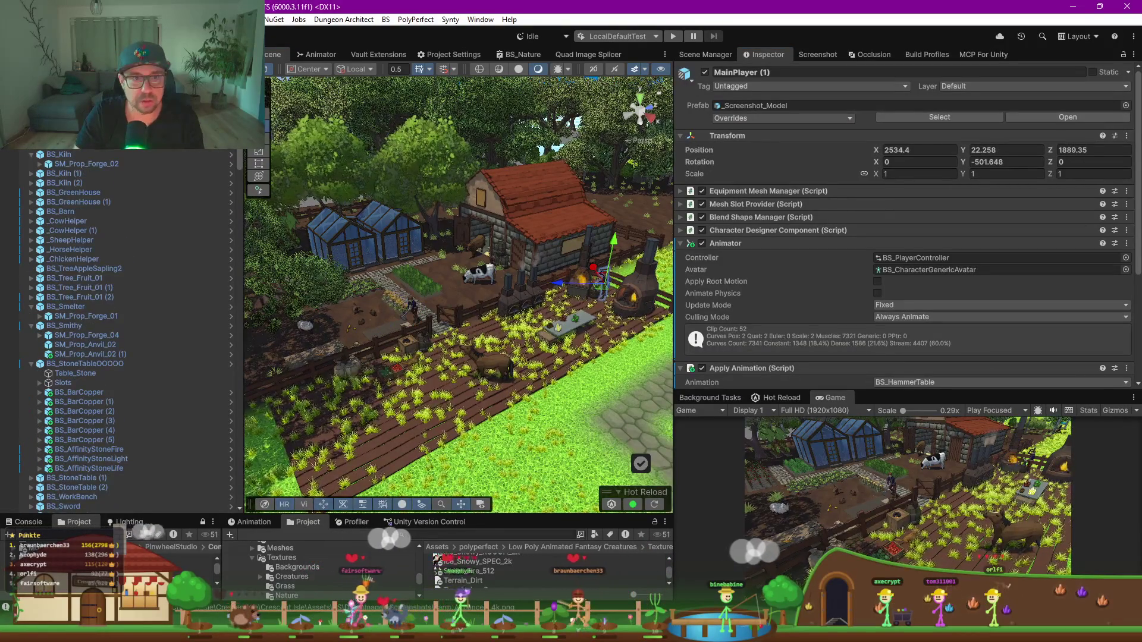
type("Smith")
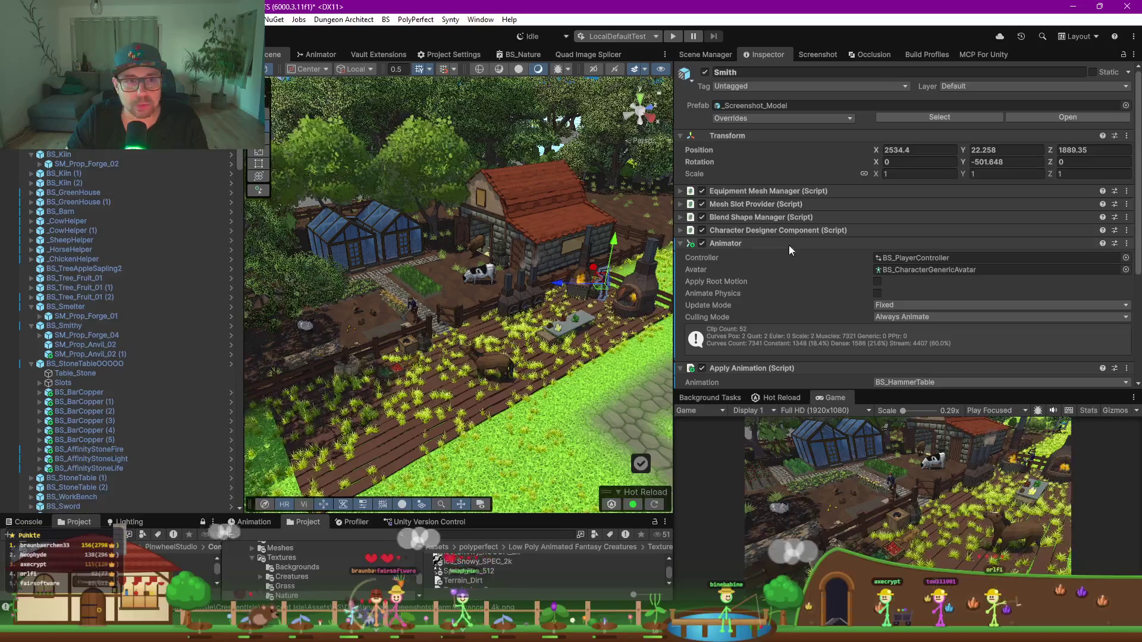
Step: Load the RudrikDesign look onto Smith through the Character Designer Config
scroll(825, 250, "down", 2)
left_click(676, 181)
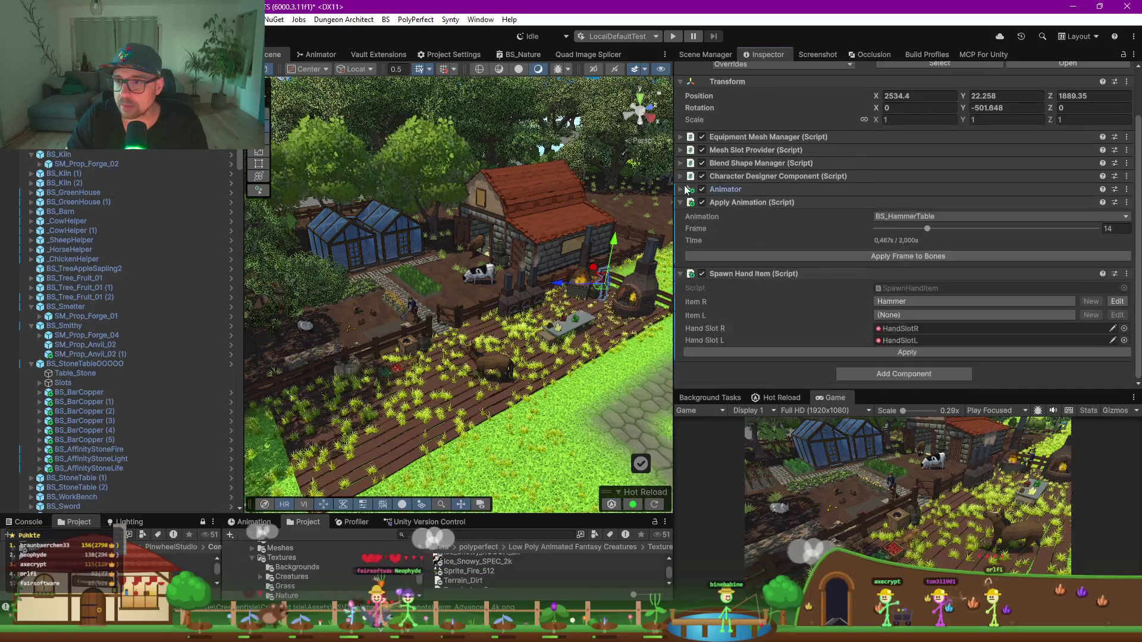
left_click(821, 176)
left_click(801, 206)
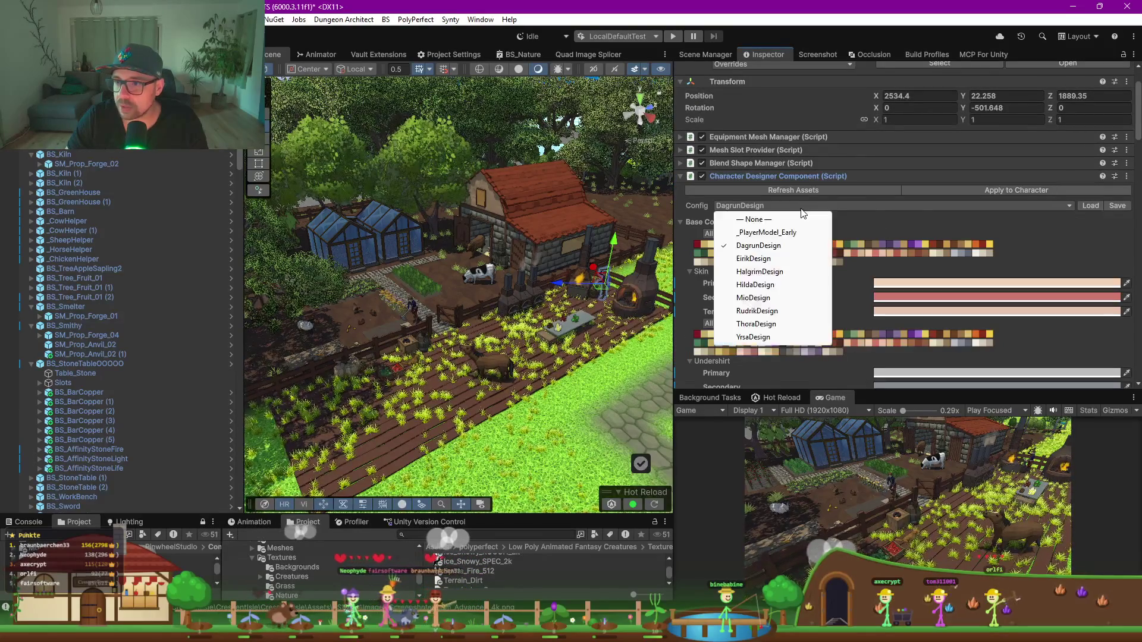
left_click(768, 311)
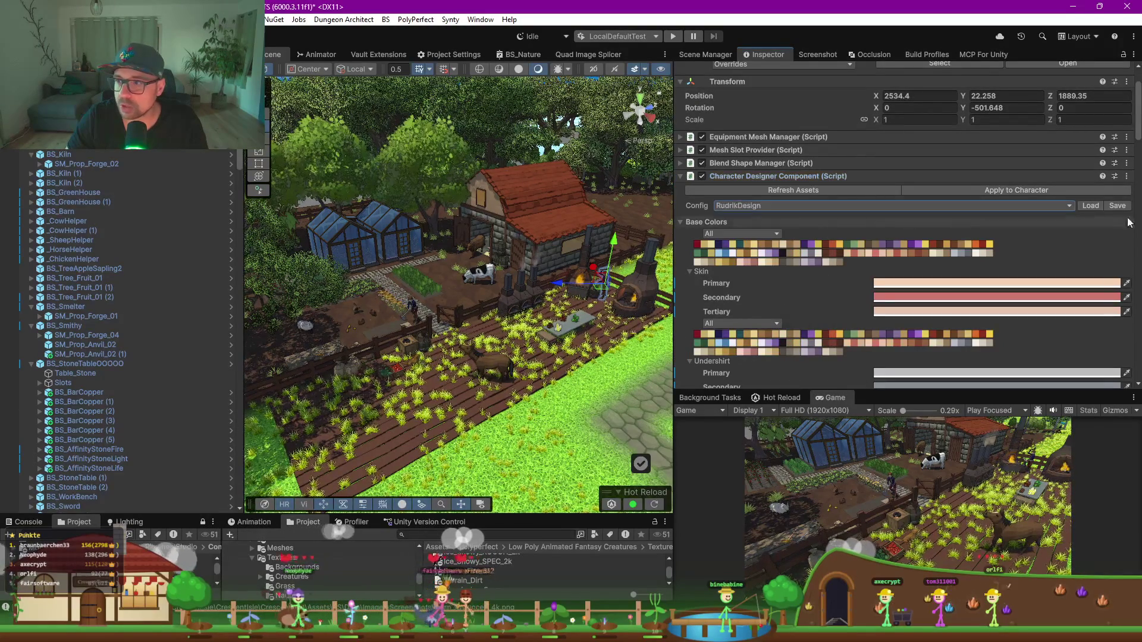
left_click(1089, 206)
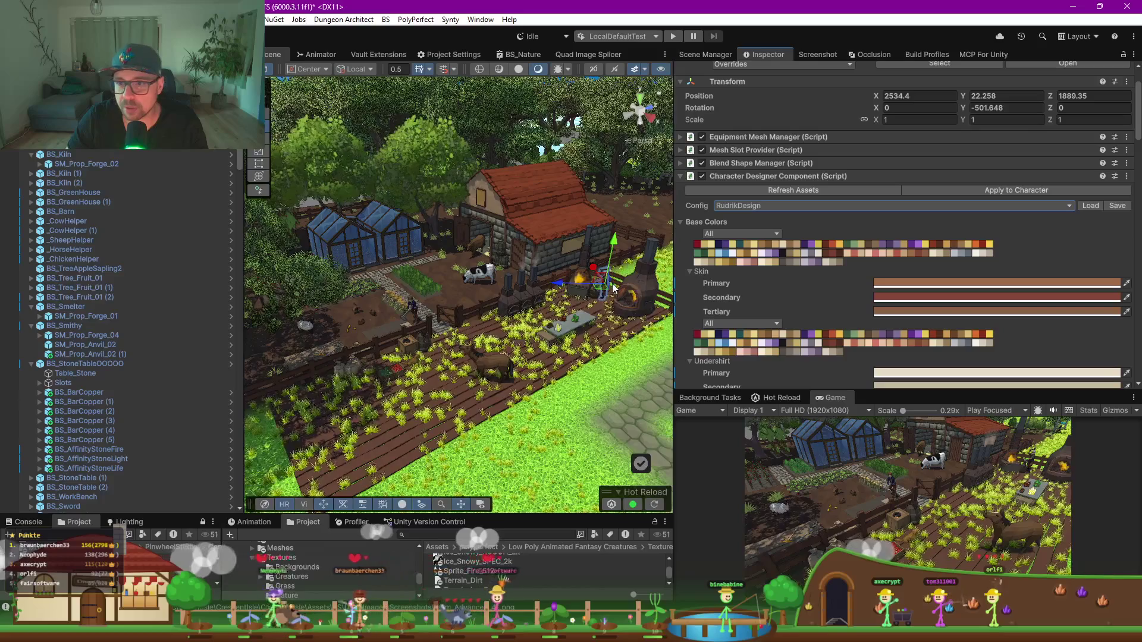
Step: Apply the HalgrimDesign look to the character by the tree and view it from around
scroll(422, 335, "up", 10)
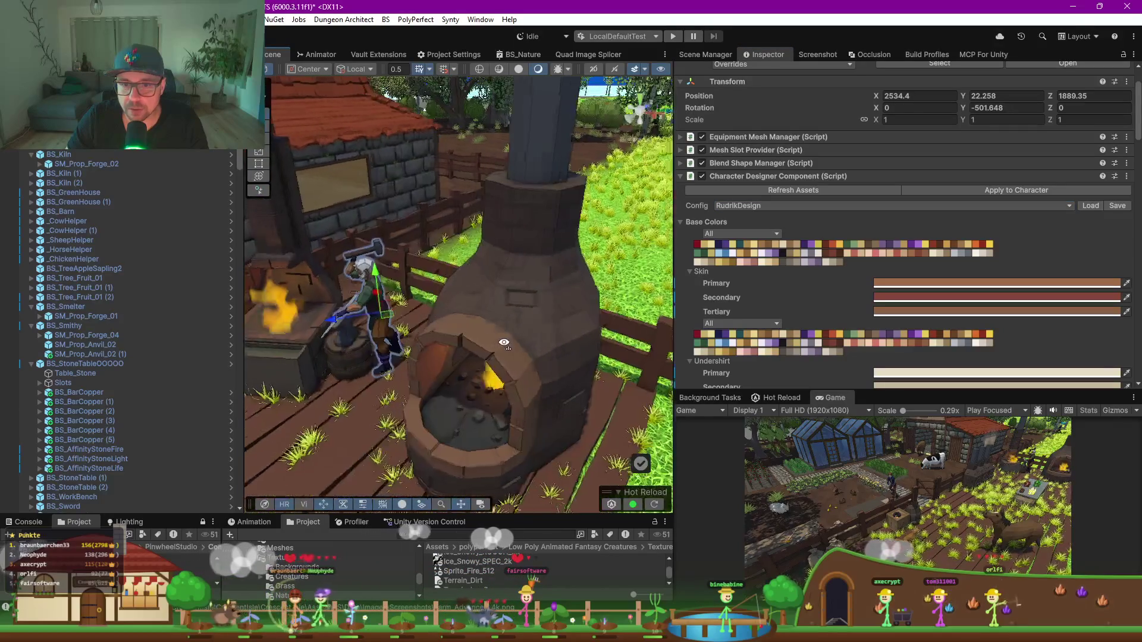
scroll(523, 342, "up", 10)
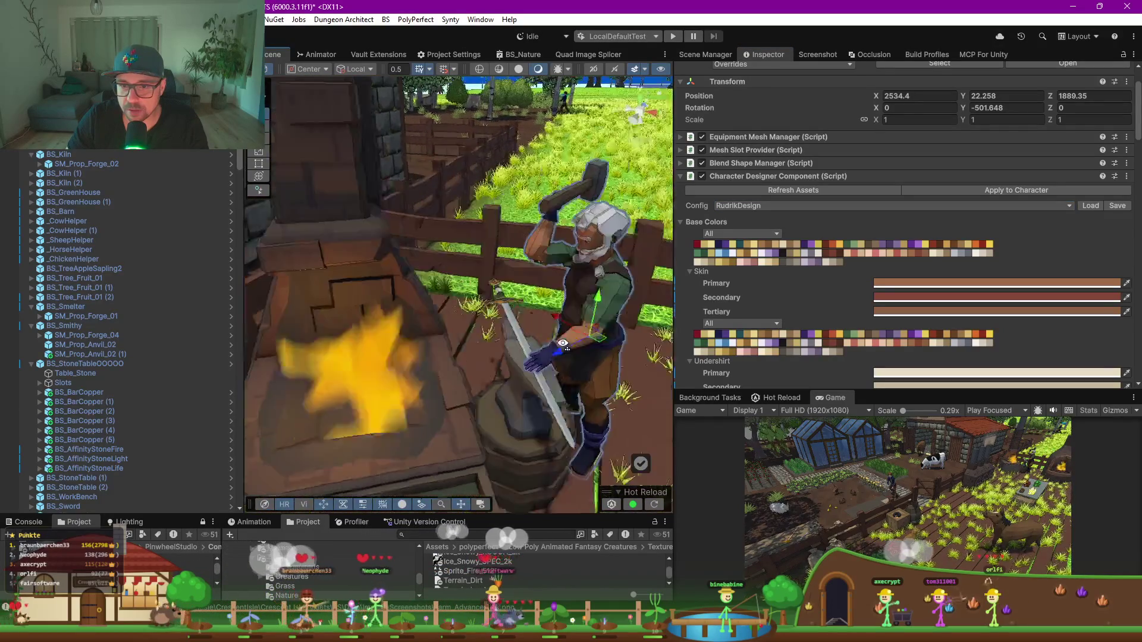
scroll(575, 343, "down", 10)
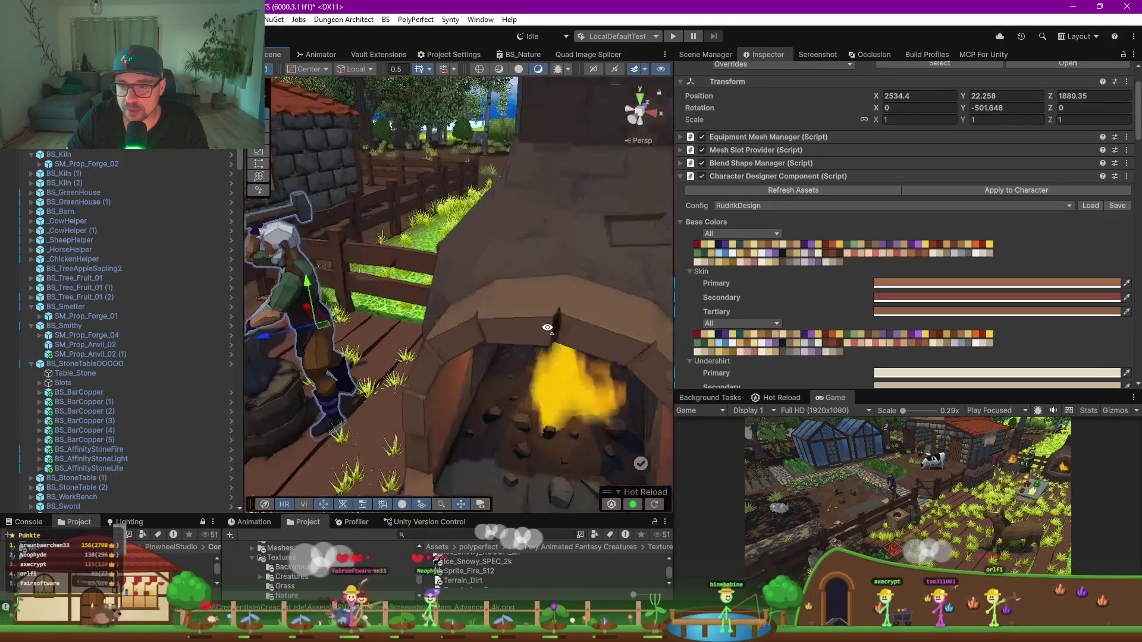
left_click_drag(549, 327, 613, 333)
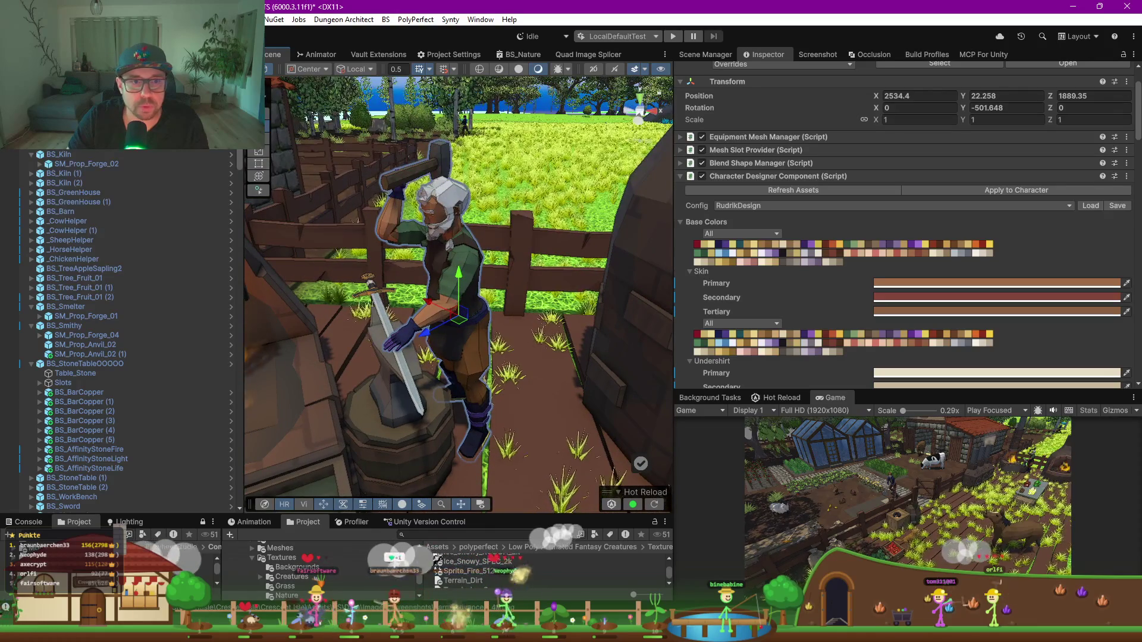
left_click(796, 209)
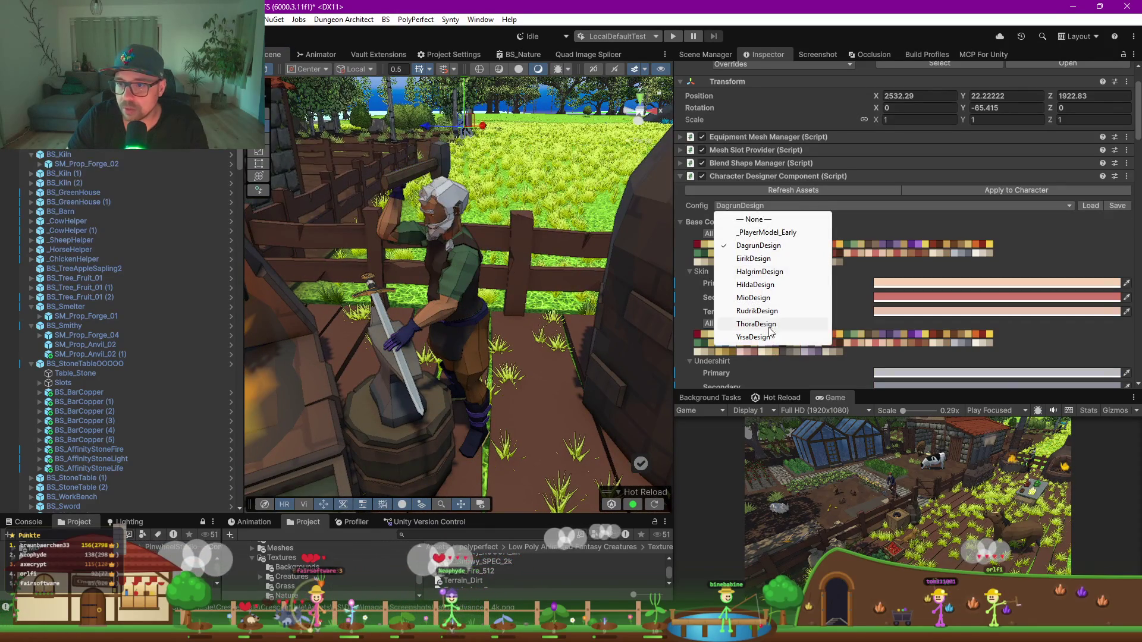
left_click(1033, 190)
scroll(490, 143, "down", 10)
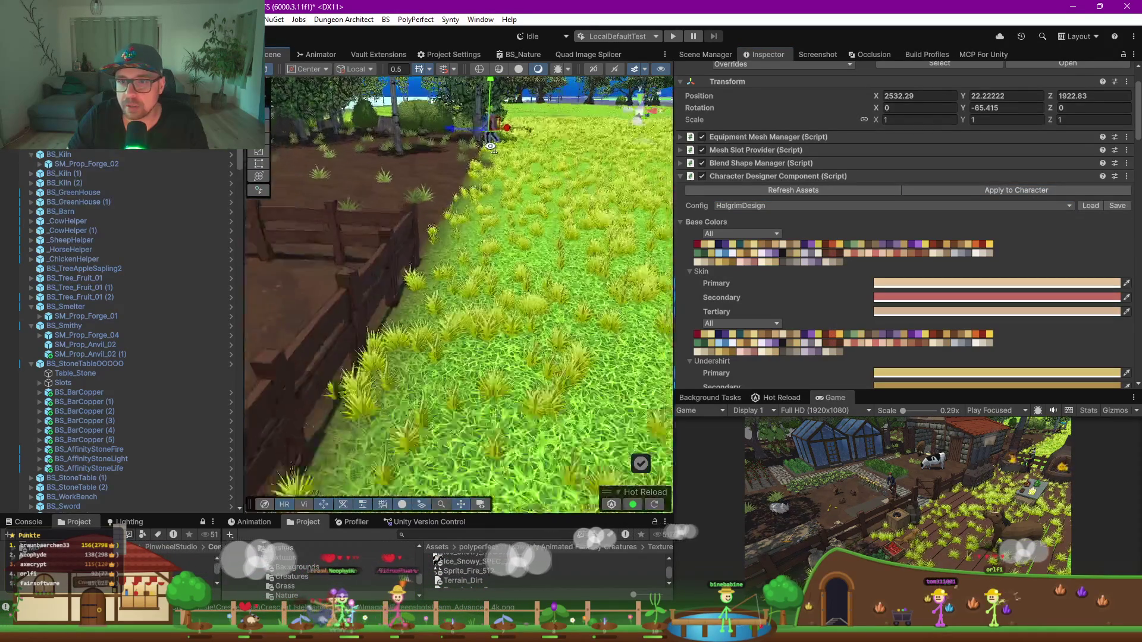
scroll(496, 173, "up", 10)
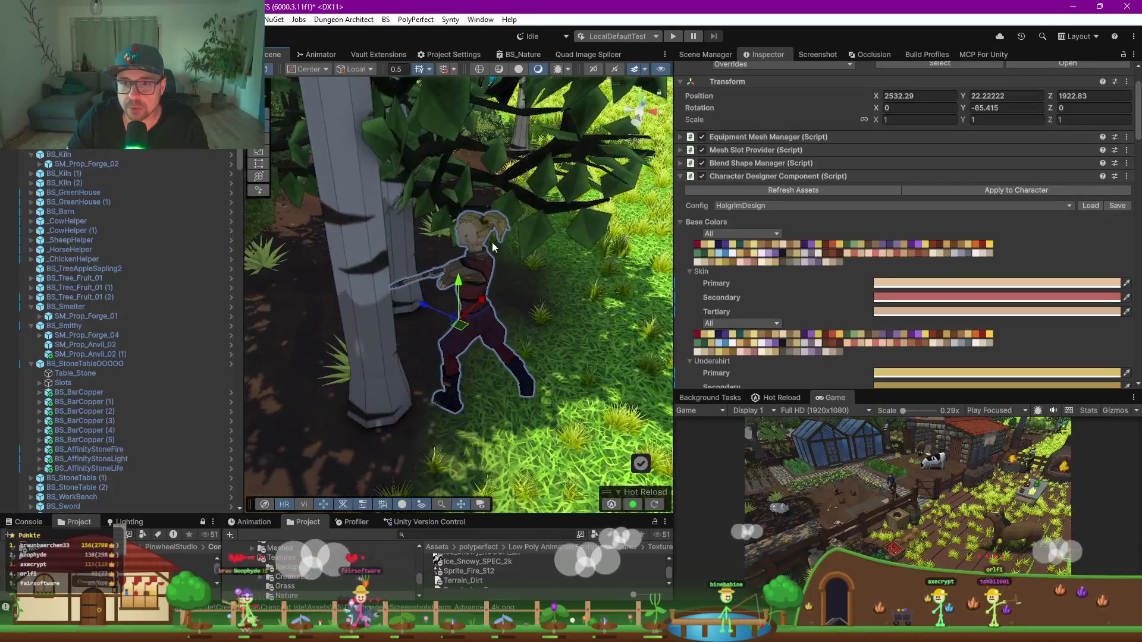
scroll(493, 247, "up", 5)
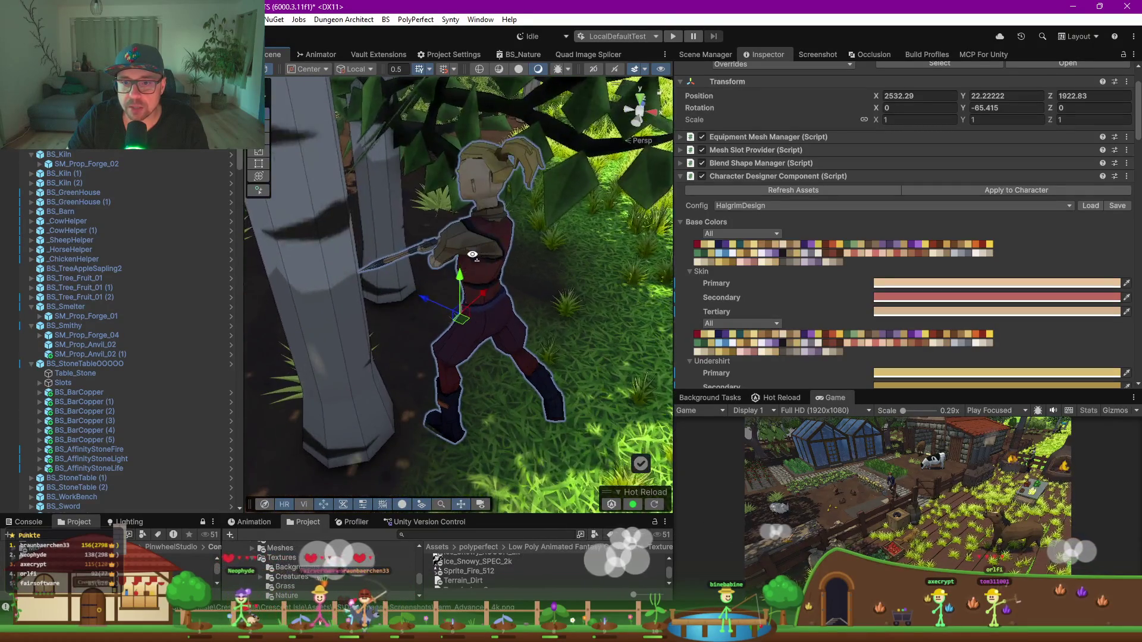
left_click_drag(472, 254, 414, 253)
mouse_move(391, 290)
left_mouse_down()
mouse_move(381, 256)
mouse_move(423, 268)
mouse_move(446, 239)
left_mouse_up()
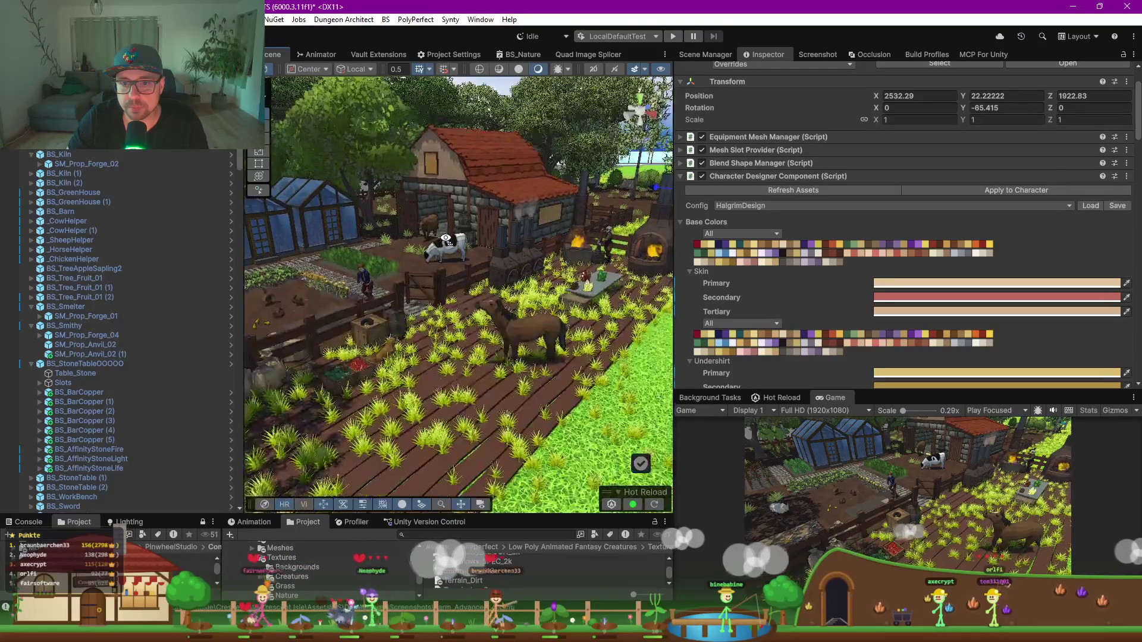
Step: Re-capture the farm scene as 1K, 2K, 4K and 8K screenshots and dismiss the saved-files list
left_click(681, 176)
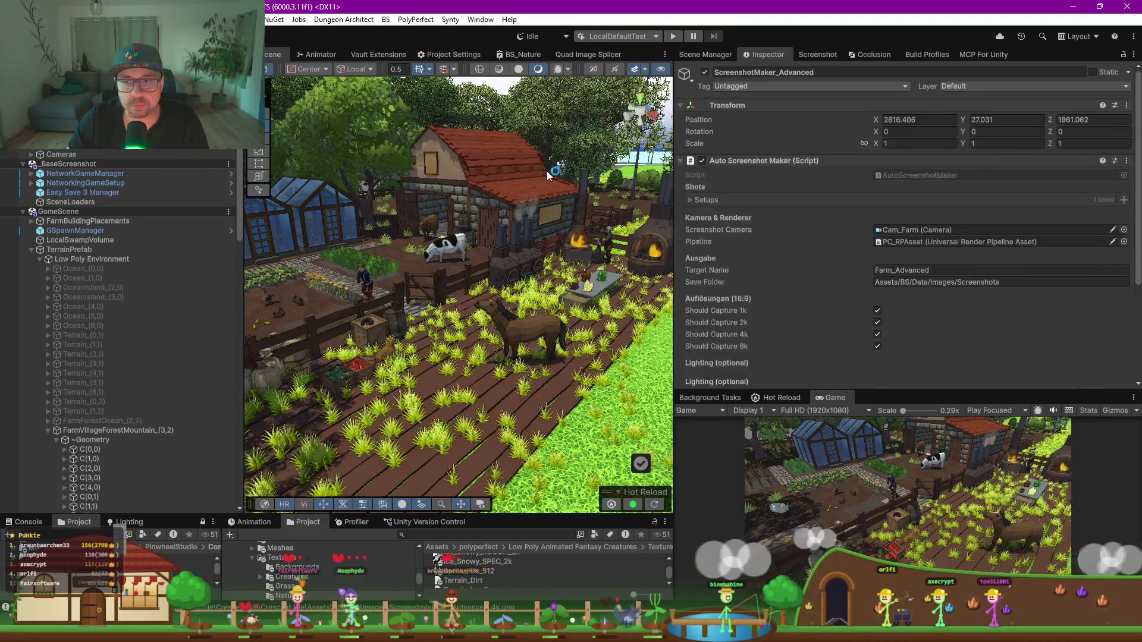
scroll(943, 319, "down", 5)
left_click(882, 353)
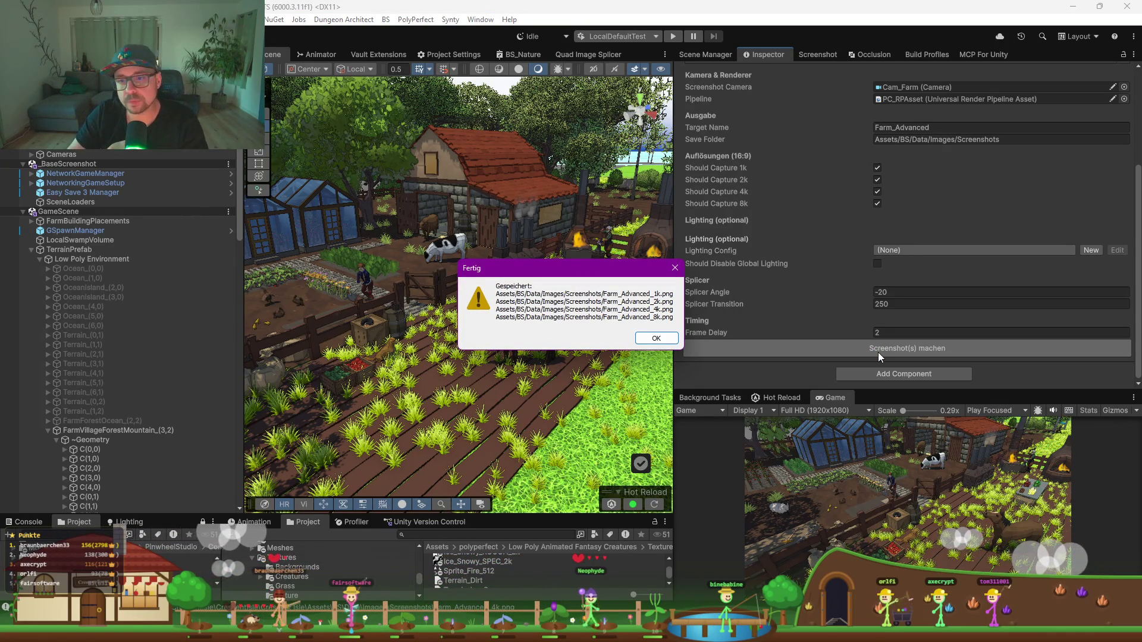
key("Return")
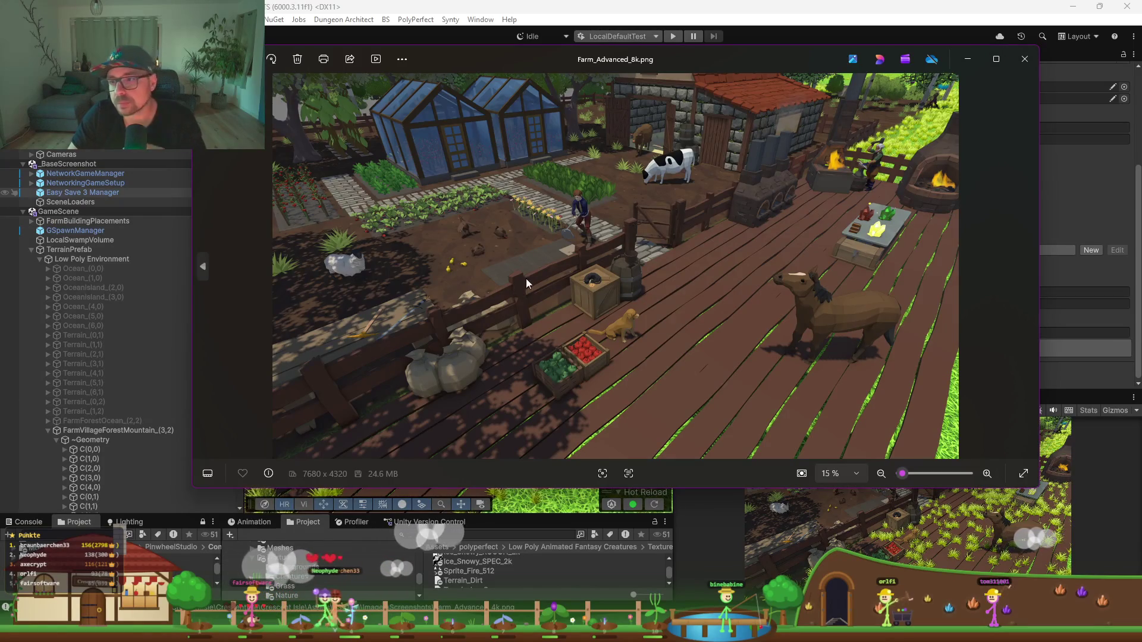
scroll(642, 231, "up", 10)
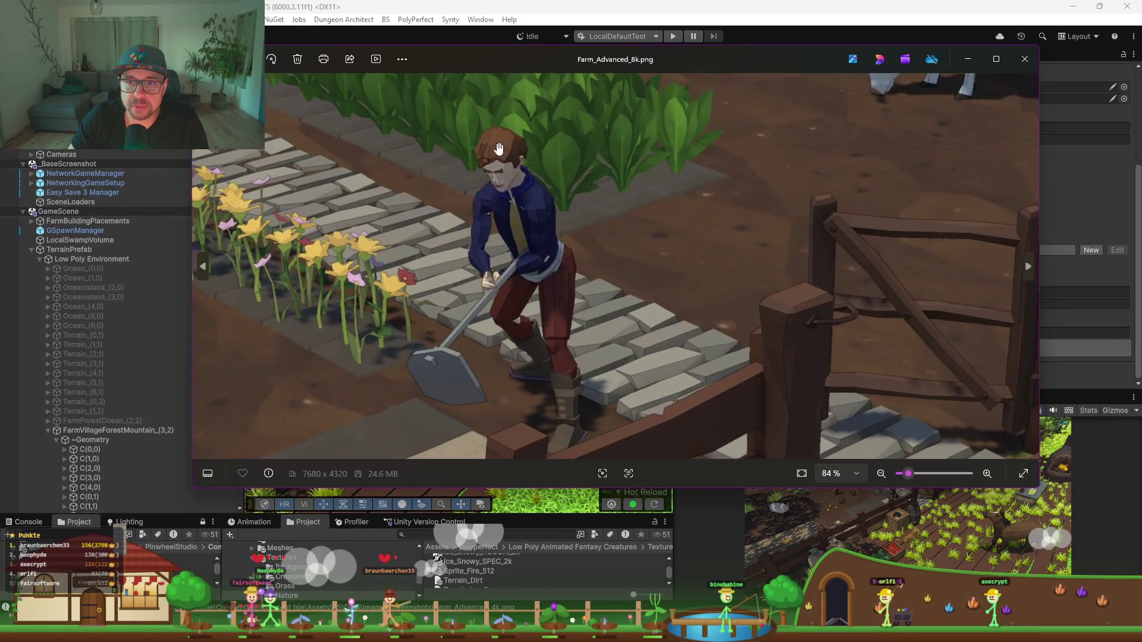
scroll(593, 296, "up", 8)
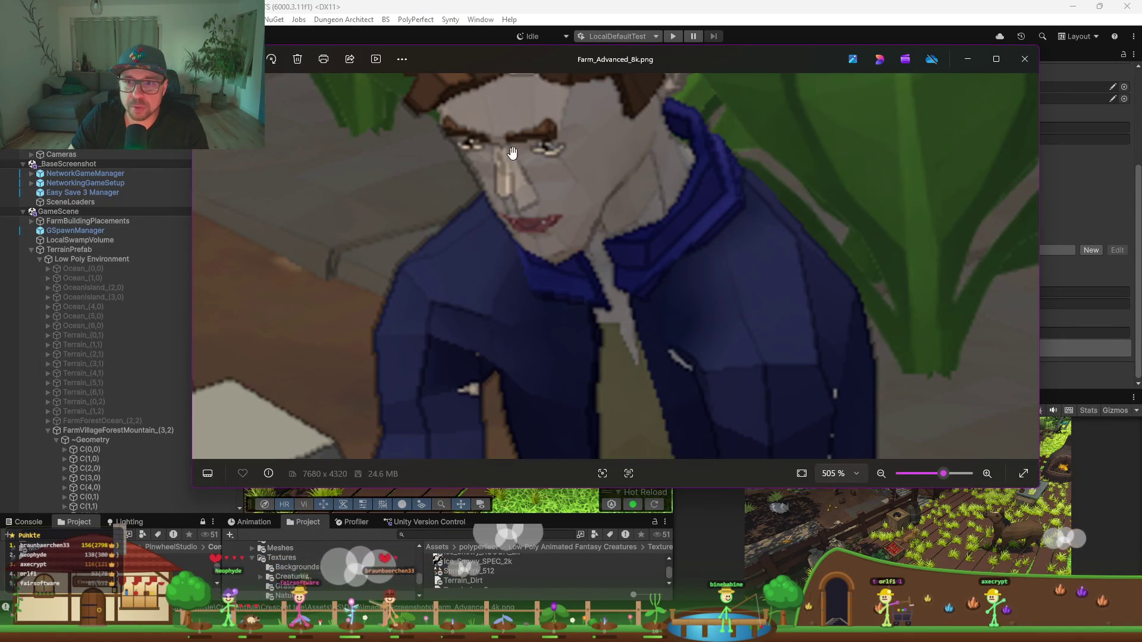
scroll(574, 231, "down", 10)
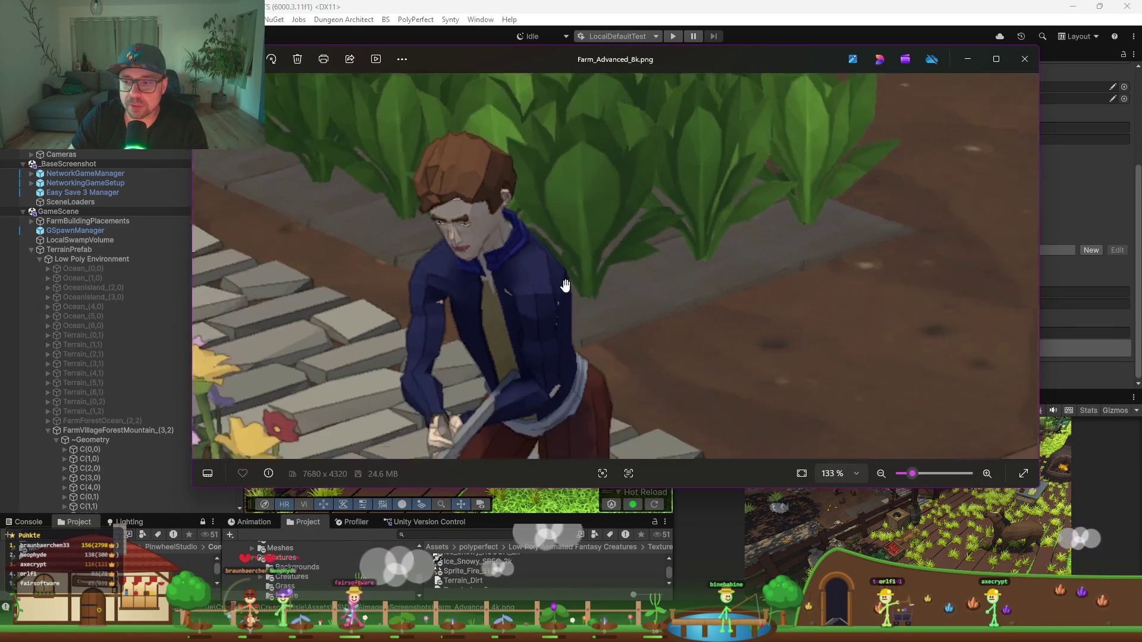
scroll(818, 284, "right", 10)
scroll(803, 243, "up", 5)
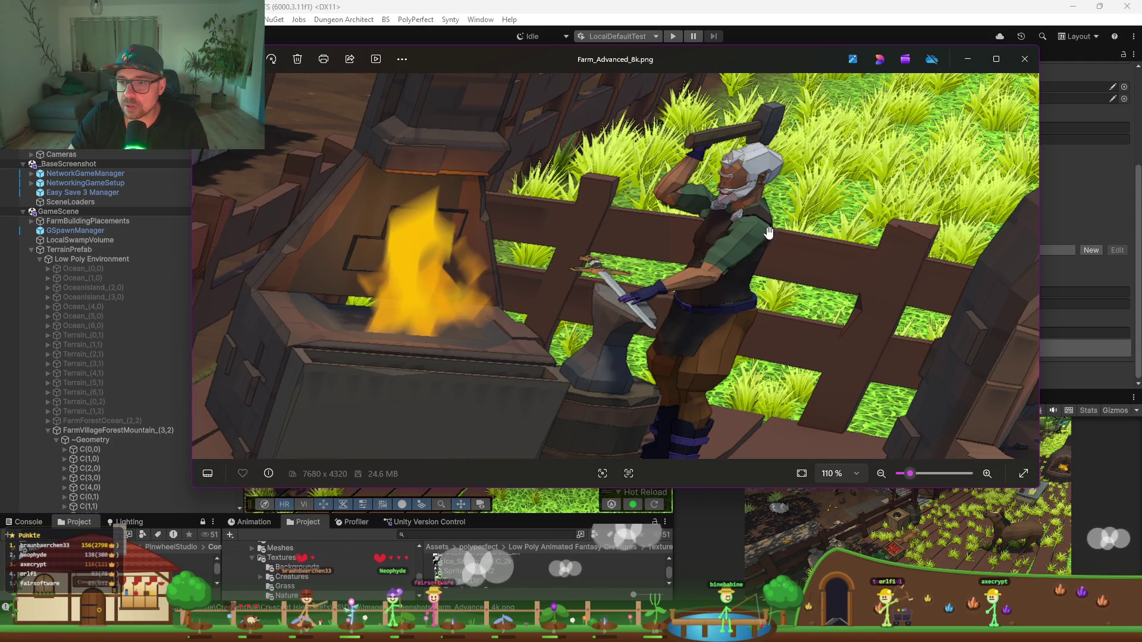
mouse_move(718, 274)
left_mouse_down()
mouse_move(661, 172)
mouse_move(657, 264)
left_mouse_up()
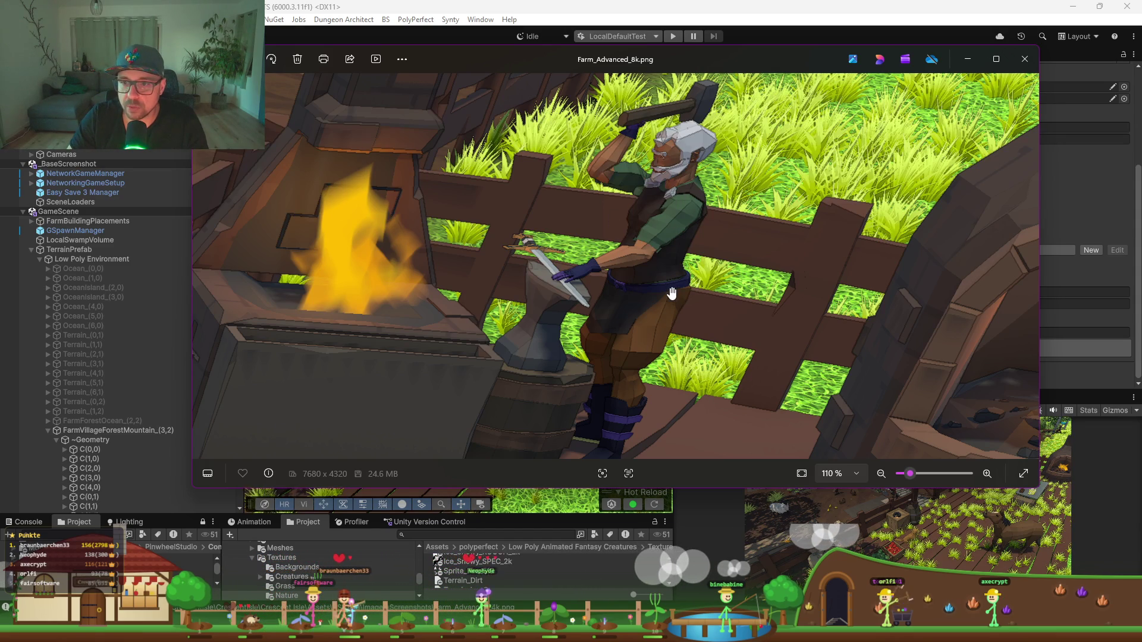
scroll(662, 347, "down", 3)
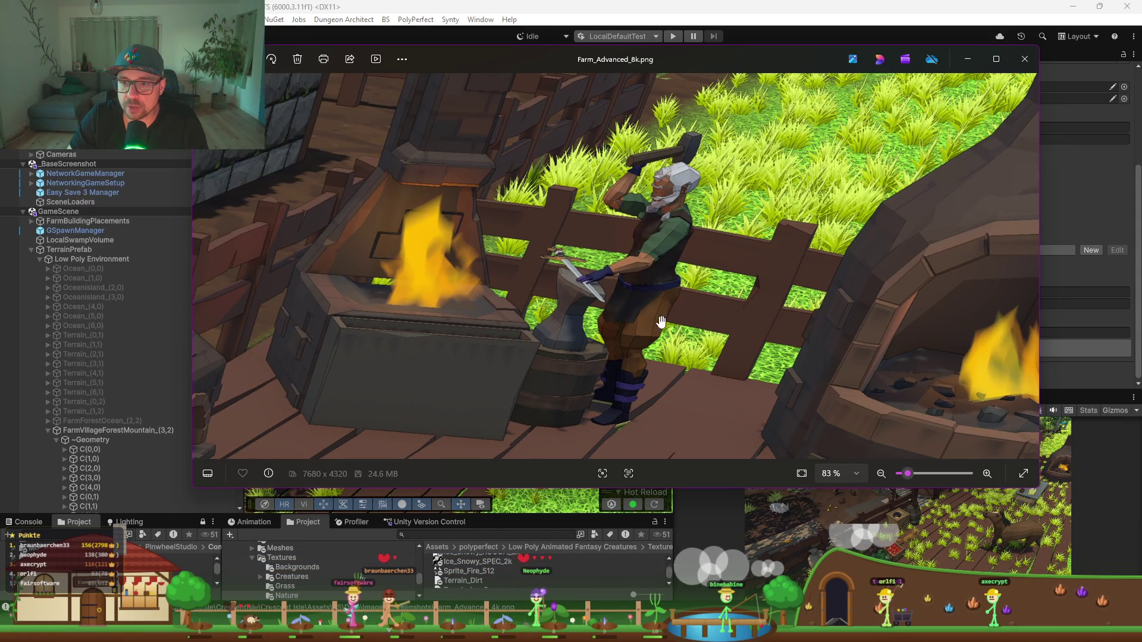
left_click_drag(714, 178, 637, 410)
left_click_drag(927, 97, 939, 156)
scroll(939, 156, "up", 6)
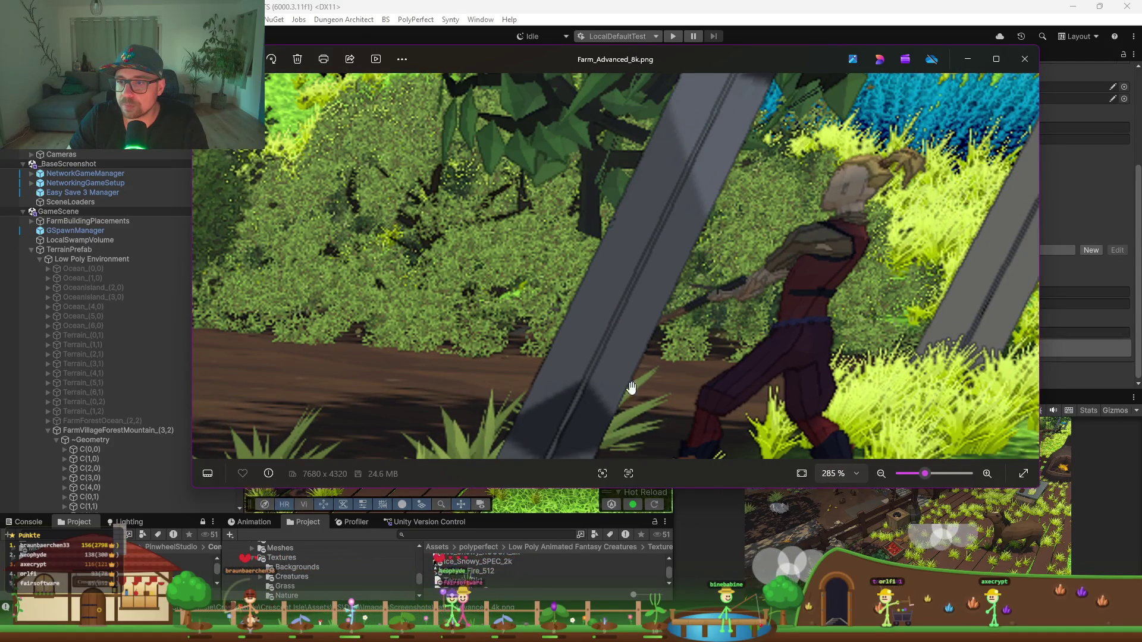
scroll(761, 337, "down", 8)
scroll(765, 336, "down", 4)
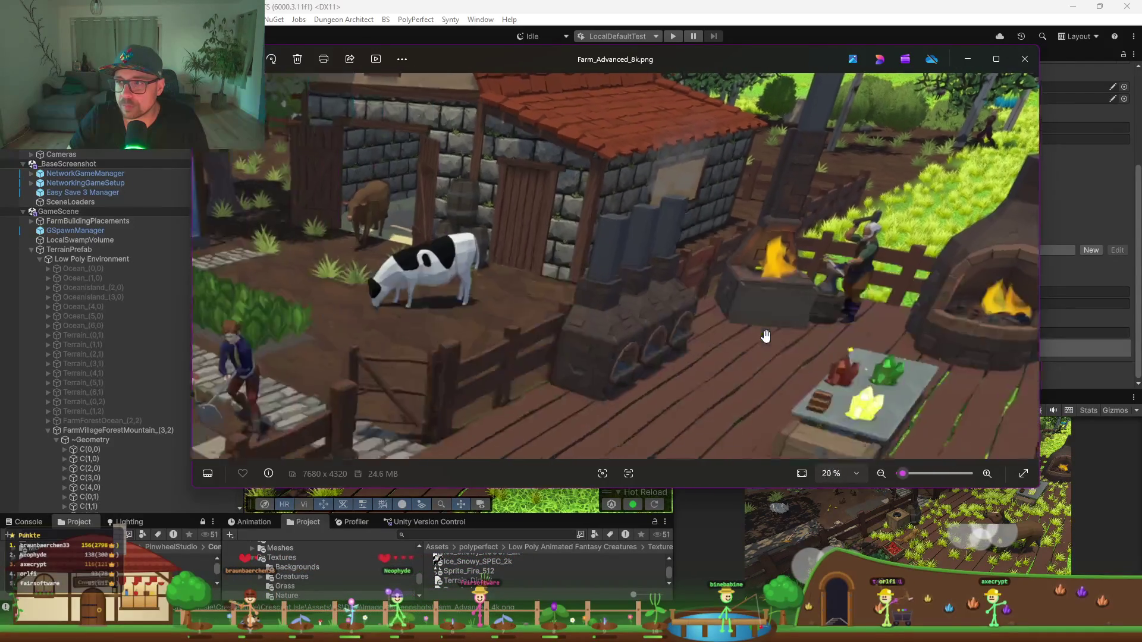